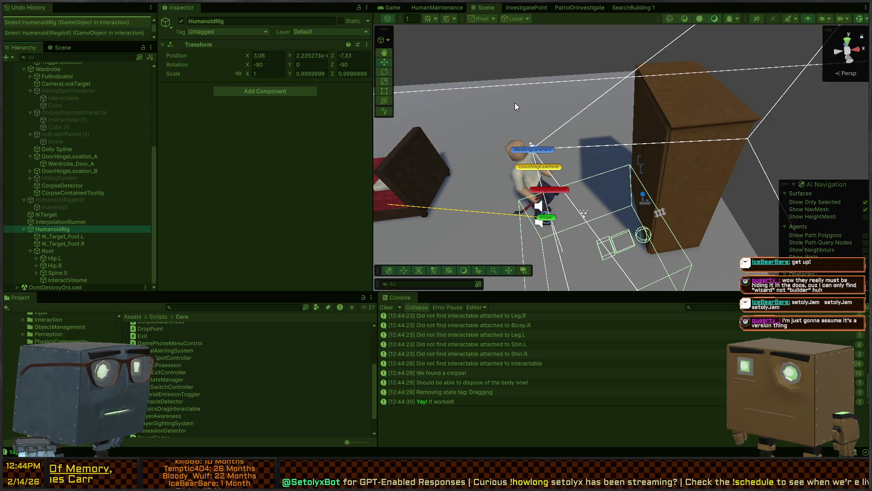
Bring Visual Studio to the front with CorpseConsumer.cs showing.
{"action": "key", "text": "alt+Tab"}
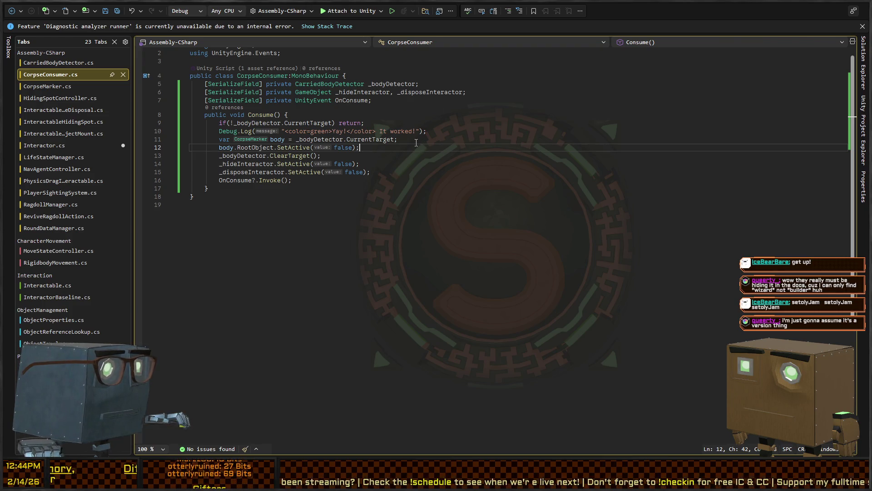
In Interactor.cs, delete the unfinished 'var hostRagdoll=' line and the blank line after it.
{"action": "key", "text": "ctrl+Tab"}
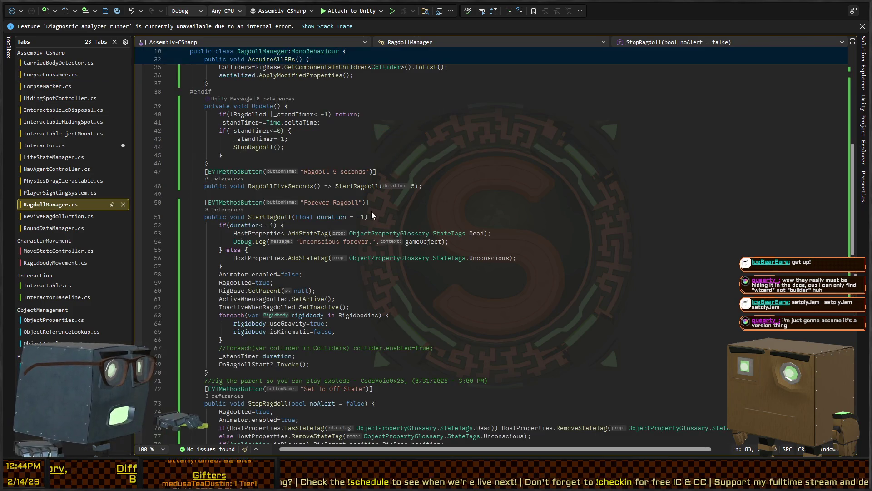
{"action": "key", "text": "ctrl+Tab"}
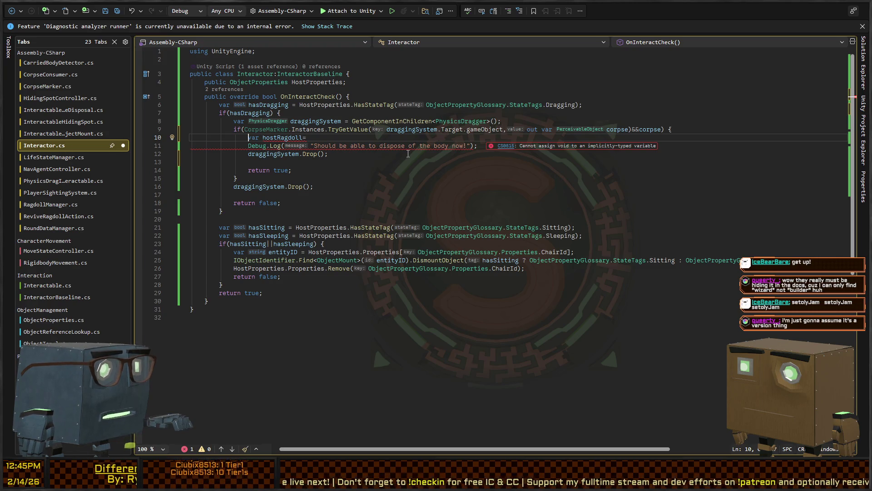
{"action": "key", "text": "shift+Home"}
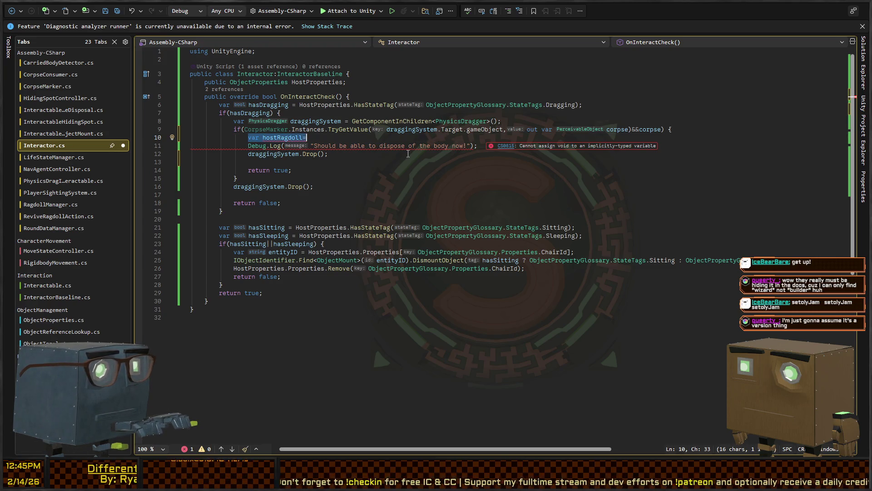
{"action": "key", "text": "BackSpace"}
{"action": "key", "text": "Delete"}
{"action": "key", "text": "Down"}
{"action": "key", "text": "End"}
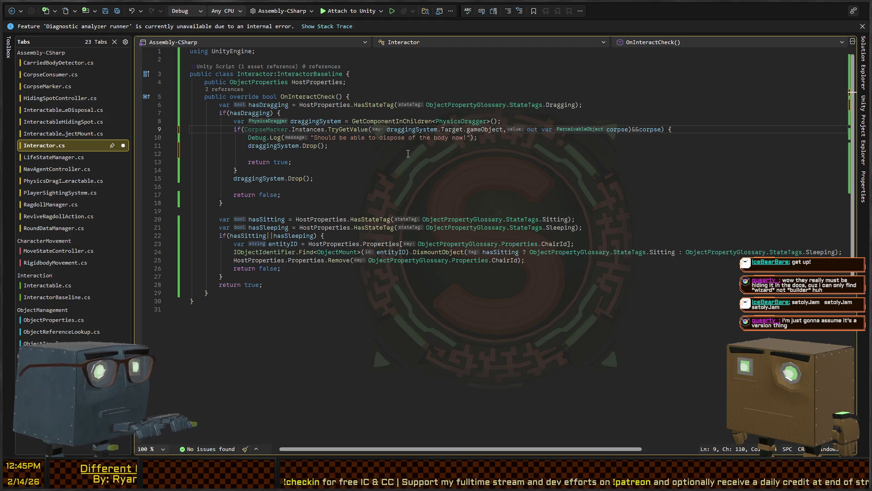
{"action": "key", "text": "Delete"}
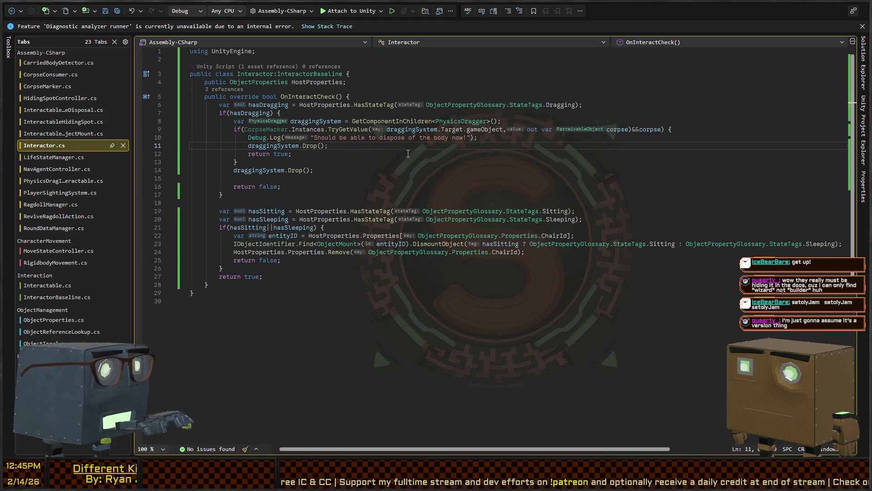
Return to CorpseConsumer.cs and add a new line in Consume() after the body is hidden.
{"action": "key", "text": "ctrl+Tab"}
{"action": "key", "text": "ctrl+minus"}
{"action": "key", "text": "ctrl+minus"}
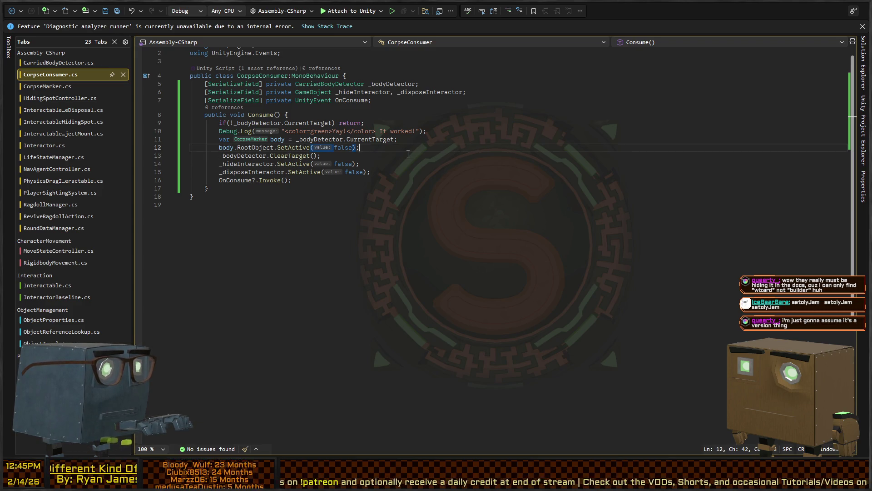
{"action": "key", "text": "Return"}
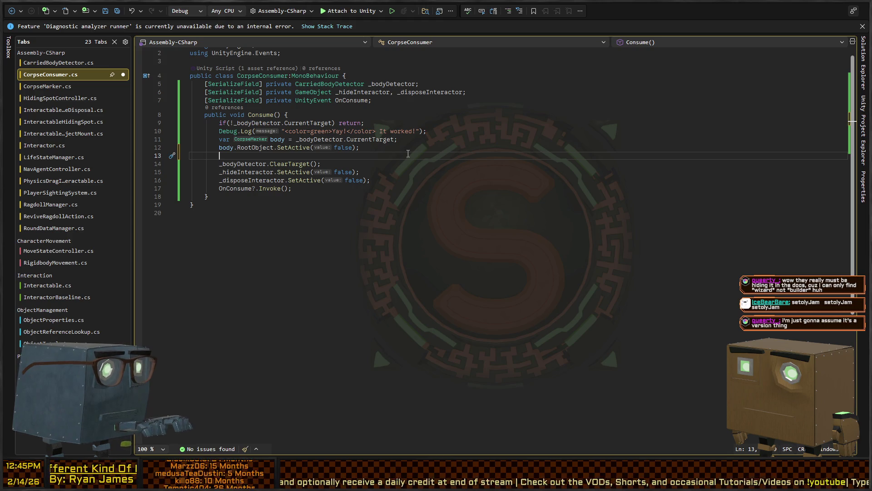
Add body.RootObject.GetComponent<RagdollManager>().StopRagdoll(); to Consume() and save the script.
{"action": "type", "text": "RagdollMa"}
{"action": "key", "text": "BackSpace"}
{"action": "key", "text": "BackSpace"}
{"action": "key", "text": "BackSpace"}
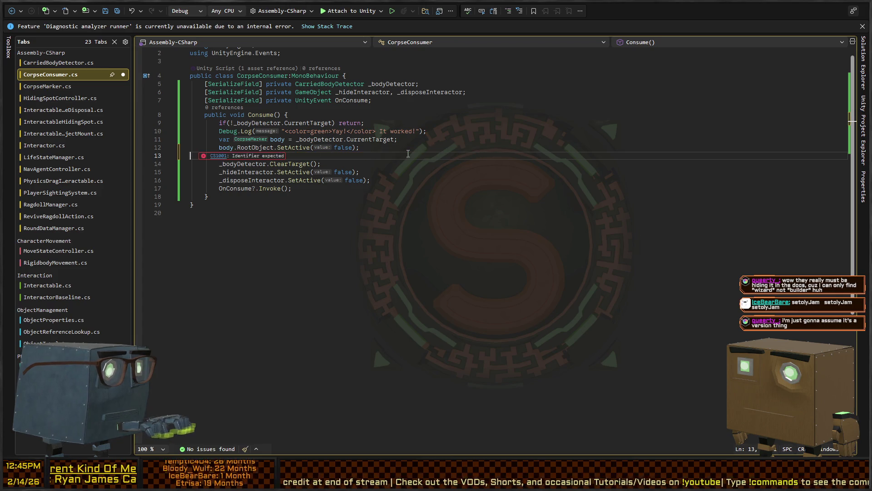
{"action": "type", "text": "body.R"}
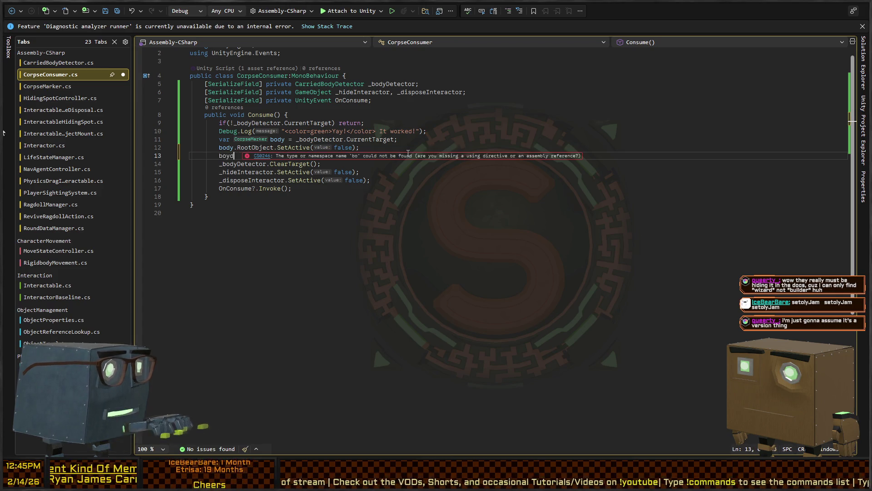
{"action": "type", "text": "ootO"}
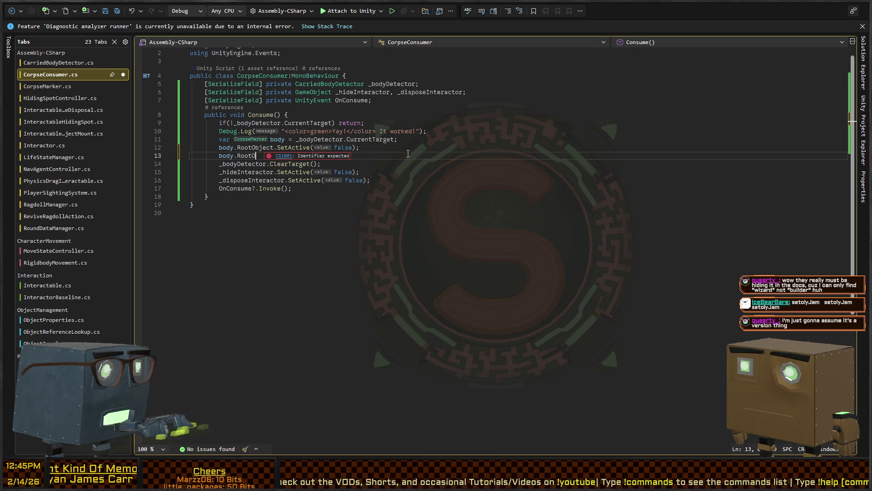
{"action": "type", "text": "bject.GetComponent"}
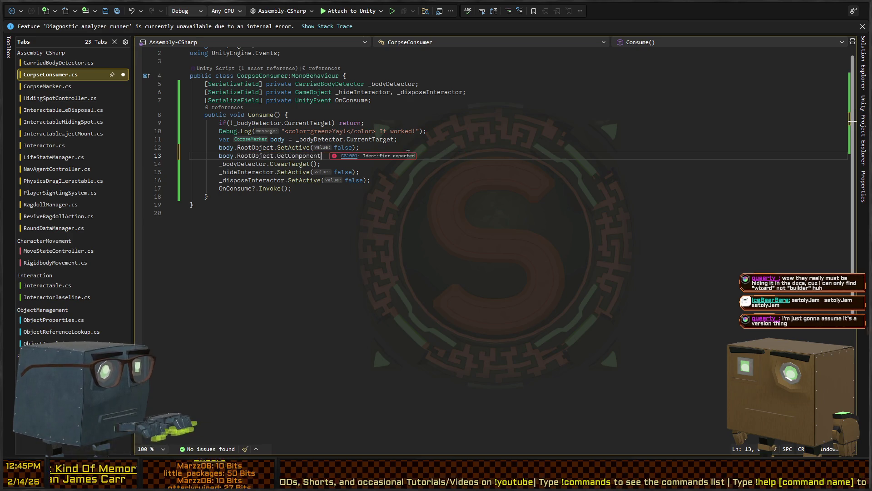
{"action": "type", "text": "<RagdollManager>().S"}
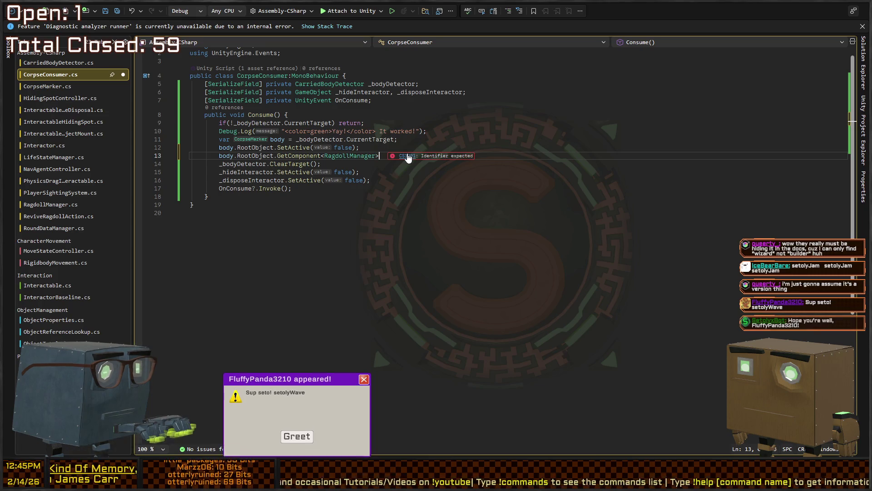
{"action": "key", "text": "BackSpace"}
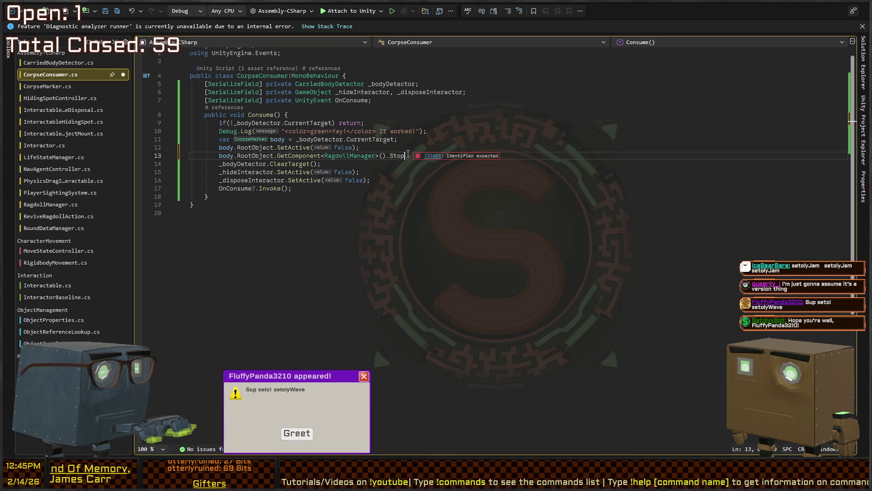
{"action": "type", "text": "StopRagdoll"}
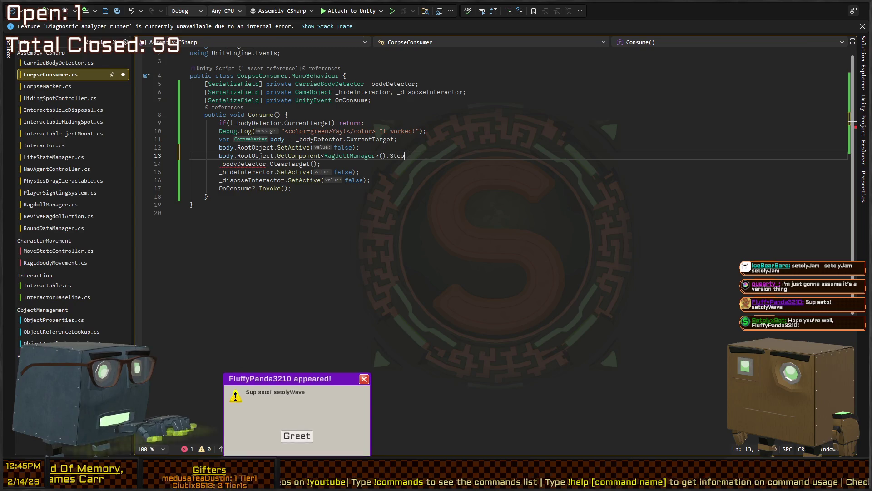
{"action": "type", "text": "();"}
{"action": "key", "text": "ctrl+s"}
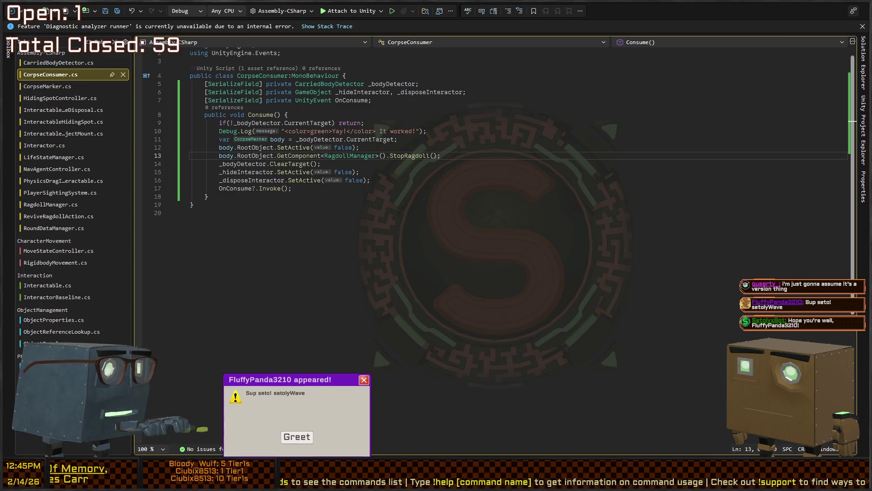
Move the StopRagdoll call above SetActive(false) and go back to Unity to recompile.
{"action": "key", "text": "alt+Tab"}
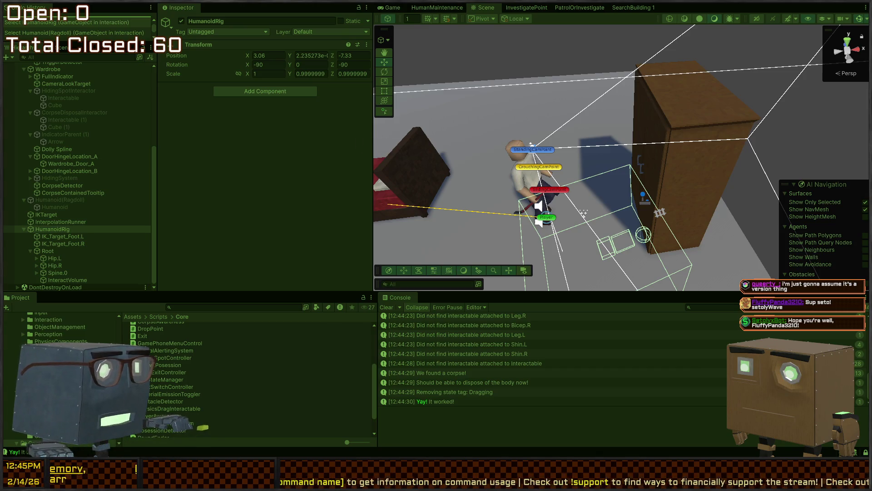
{"action": "key", "text": "alt+Tab"}
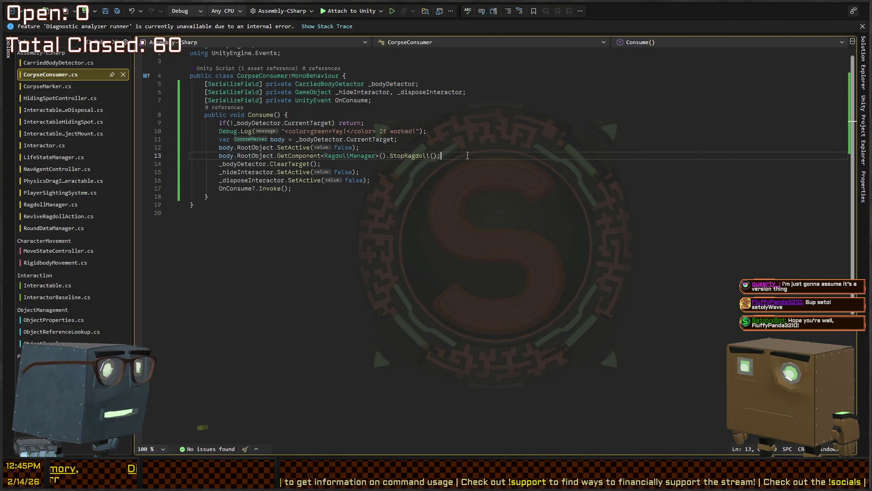
{"action": "key", "text": "alt+Up"}
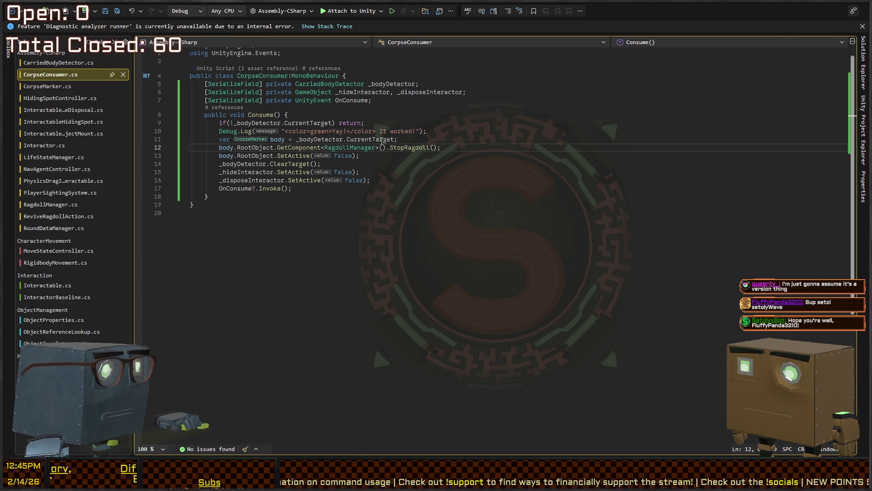
{"action": "key", "text": "alt+Tab"}
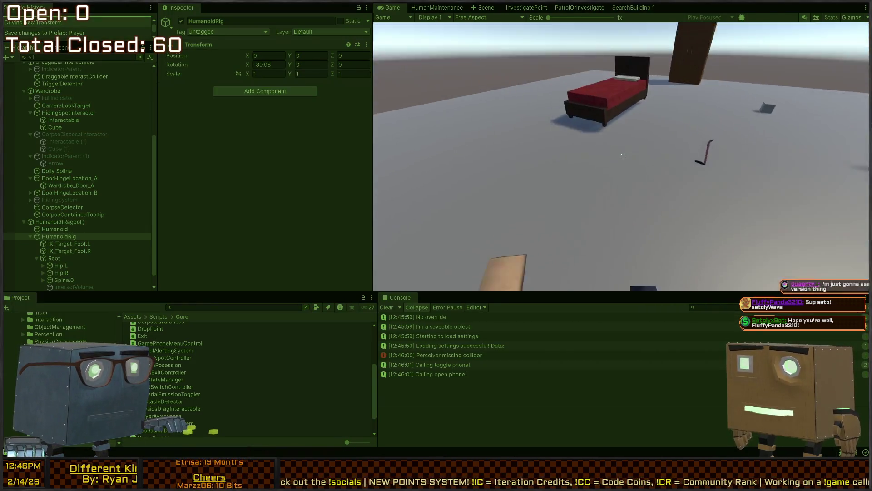
Knock the human out with two crowbar hits, dump the body in the wardrobe, then stop Play.
{"action": "key", "text": "e"}
{"action": "scroll", "coordinate": [622, 156], "scroll_direction": "down", "scroll_amount": 1}
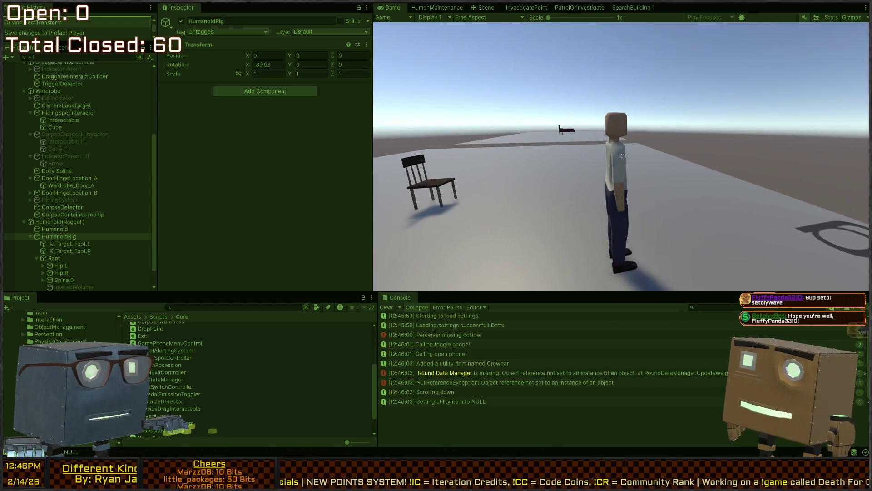
{"action": "scroll", "coordinate": [622, 157], "scroll_direction": "down", "scroll_amount": 3}
{"action": "left_click", "coordinate": [623, 157]}
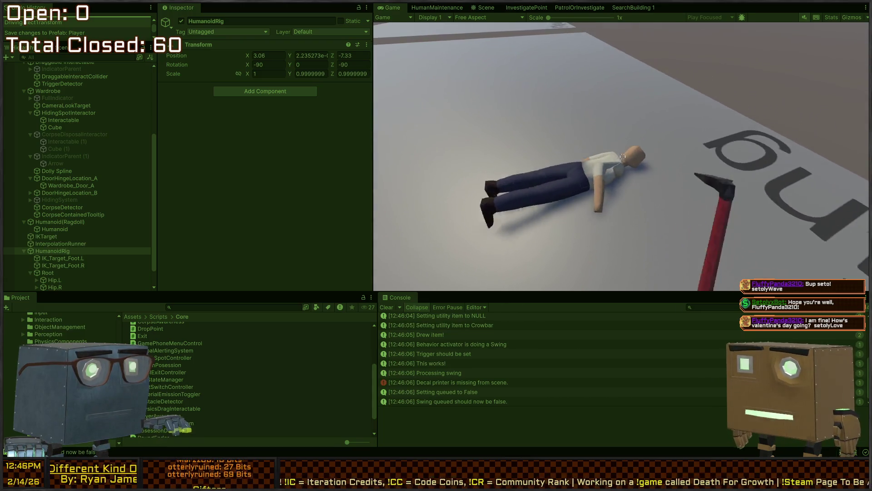
{"action": "left_click", "coordinate": [623, 156]}
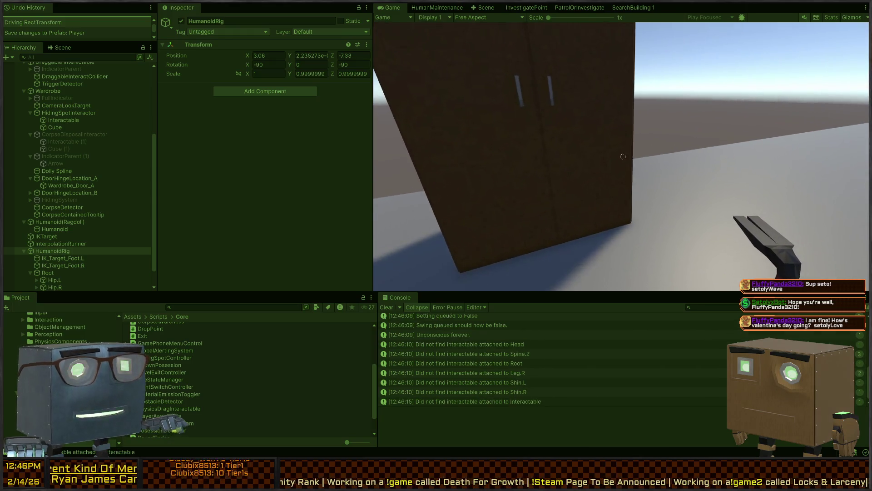
{"action": "left_click", "coordinate": [623, 156]}
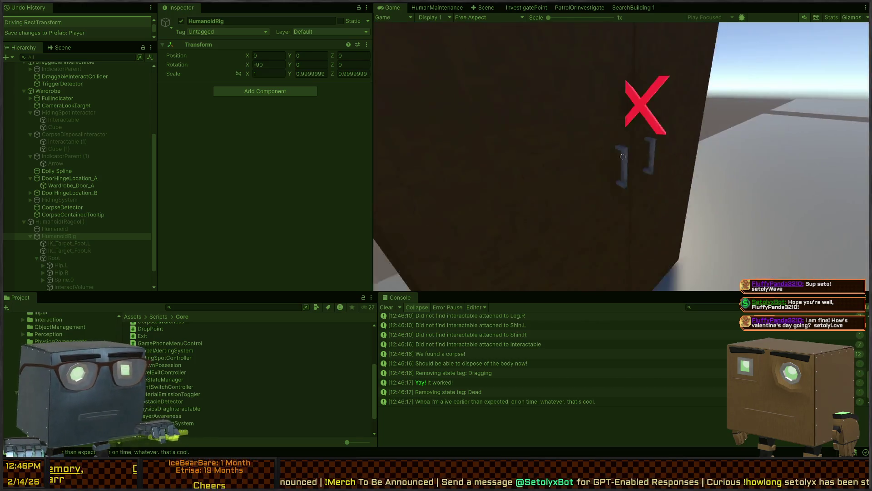
{"action": "key", "text": "ctrl+p"}
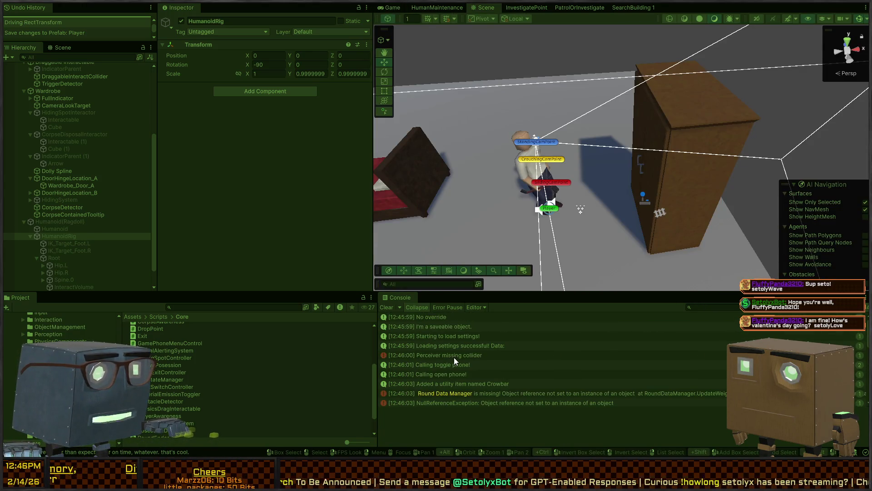
Check the decal printer, null reference and Perceiver missing collider errors in the Console, then stop Play.
{"action": "scroll", "coordinate": [454, 357], "scroll_direction": "down", "scroll_amount": 5}
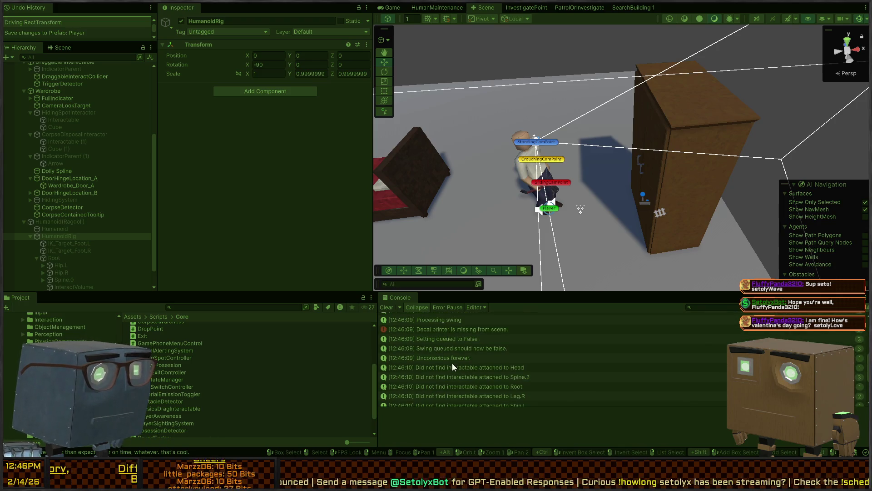
{"action": "left_click", "coordinate": [473, 332]}
{"action": "scroll", "coordinate": [493, 326], "scroll_direction": "up", "scroll_amount": 3}
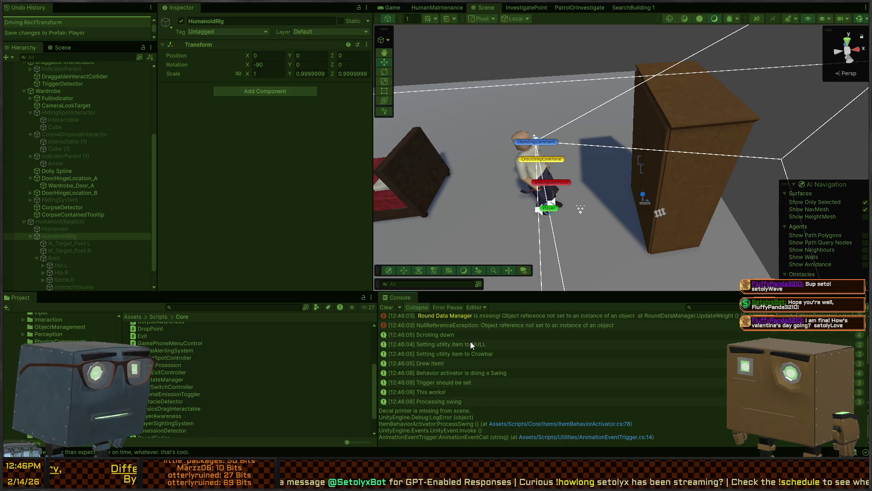
{"action": "left_click", "coordinate": [515, 352]}
{"action": "scroll", "coordinate": [514, 351], "scroll_direction": "up", "scroll_amount": 3}
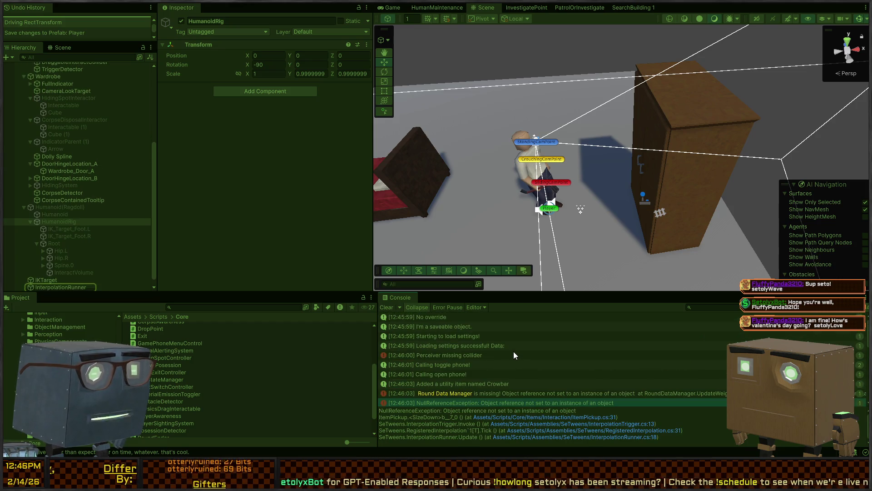
{"action": "left_click", "coordinate": [471, 355]}
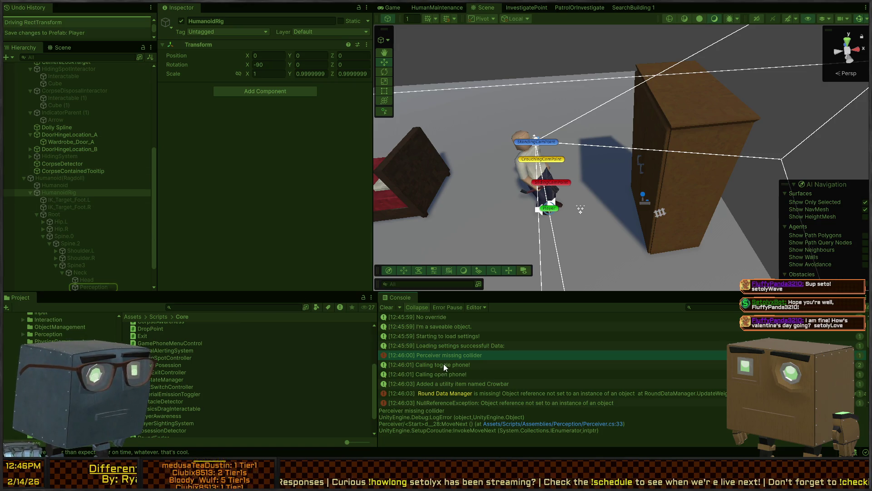
{"action": "key", "text": "ctrl+p"}
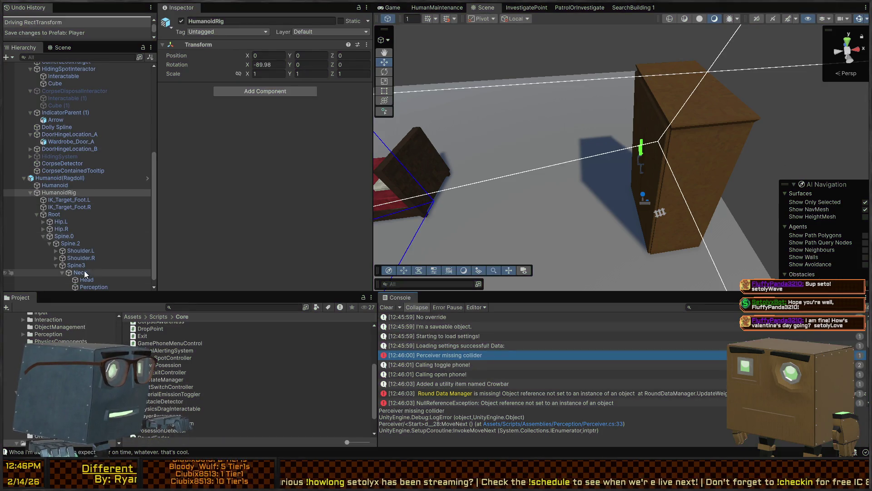
Drag Perception onto the Perceiver's Collider, remove its On Detect and On Alert entries, and open the Humanoid(Ragdoll) prefab.
{"action": "left_click", "coordinate": [98, 287]}
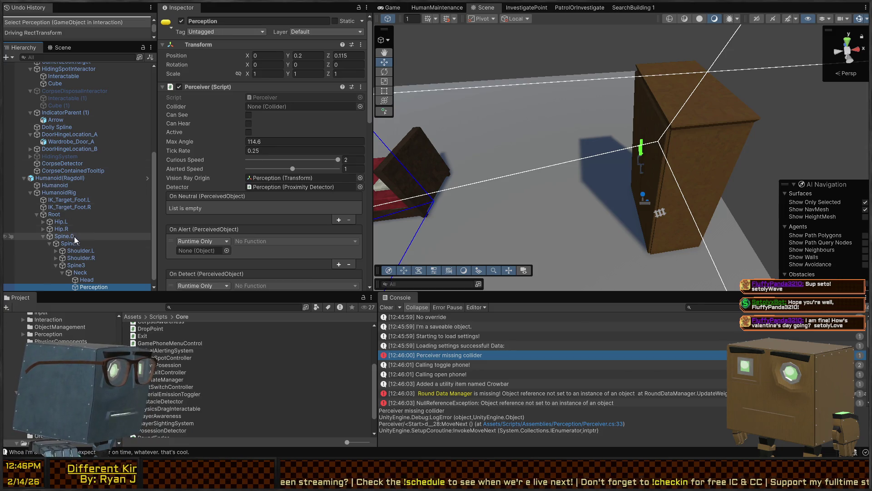
{"action": "scroll", "coordinate": [68, 243], "scroll_direction": "down", "scroll_amount": 1}
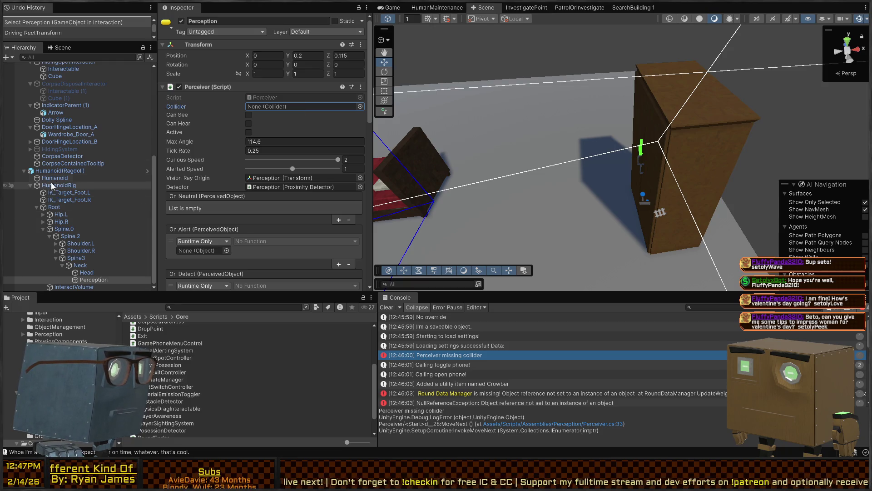
{"action": "left_click_drag", "start_coordinate": [91, 280], "coordinate": [294, 104]}
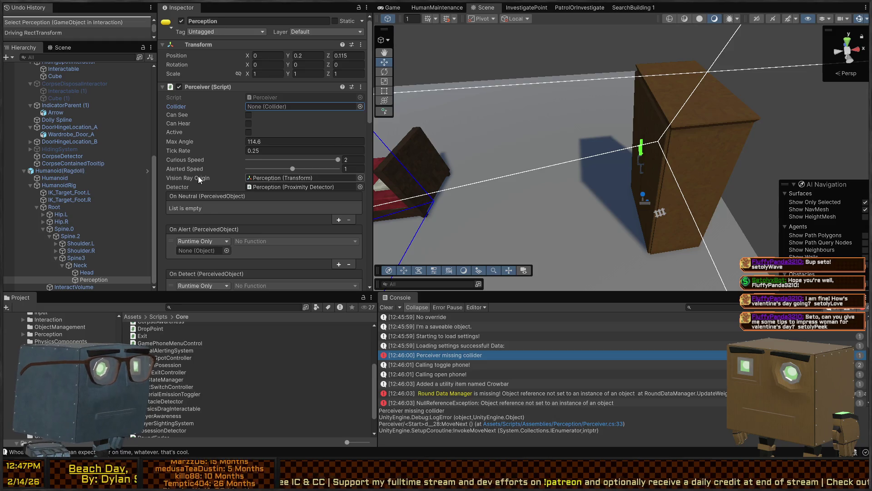
{"action": "scroll", "coordinate": [281, 160], "scroll_direction": "down", "scroll_amount": 5}
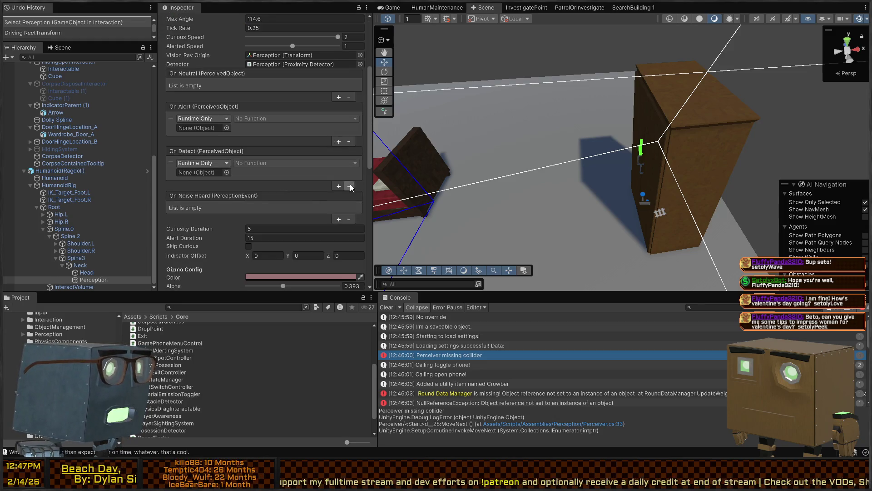
{"action": "left_click", "coordinate": [350, 185]}
{"action": "left_click", "coordinate": [349, 142]}
{"action": "scroll", "coordinate": [253, 134], "scroll_direction": "up", "scroll_amount": 2}
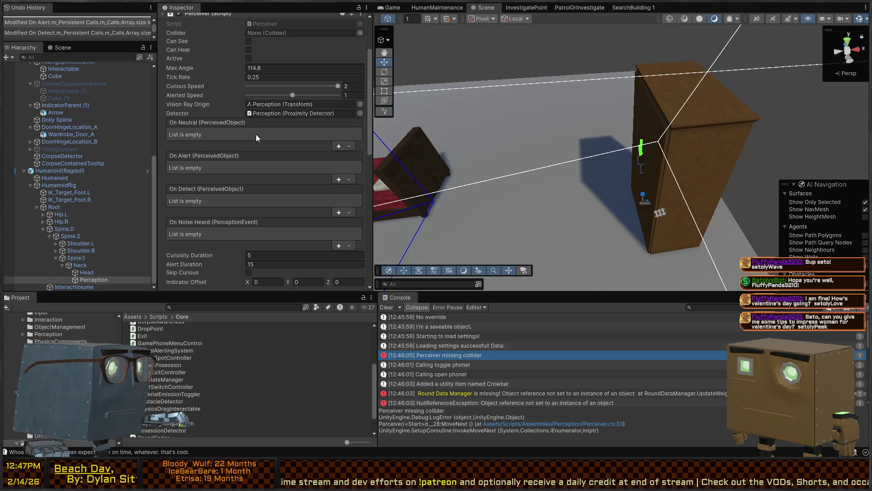
{"action": "left_click", "coordinate": [146, 170]}
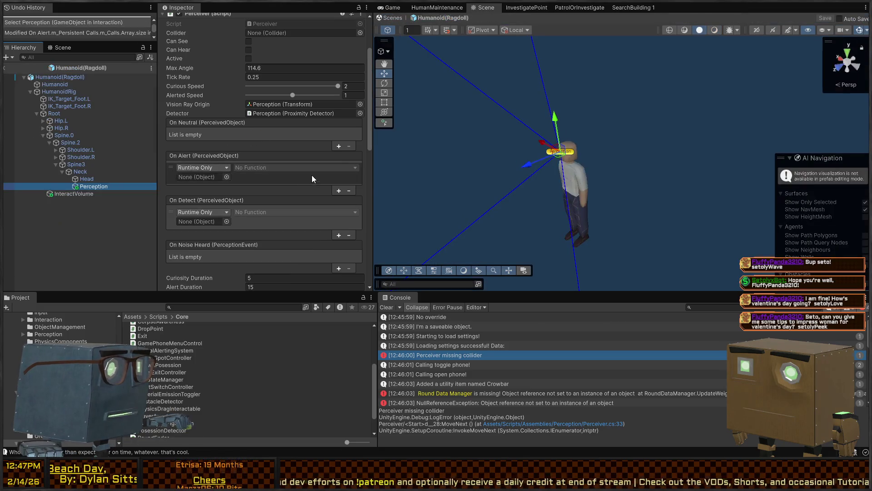
Remove the prefab Perceiver's On Alert and On Detect entries, then save and exit prefab mode.
{"action": "left_click", "coordinate": [350, 190]}
{"action": "left_click", "coordinate": [349, 223]}
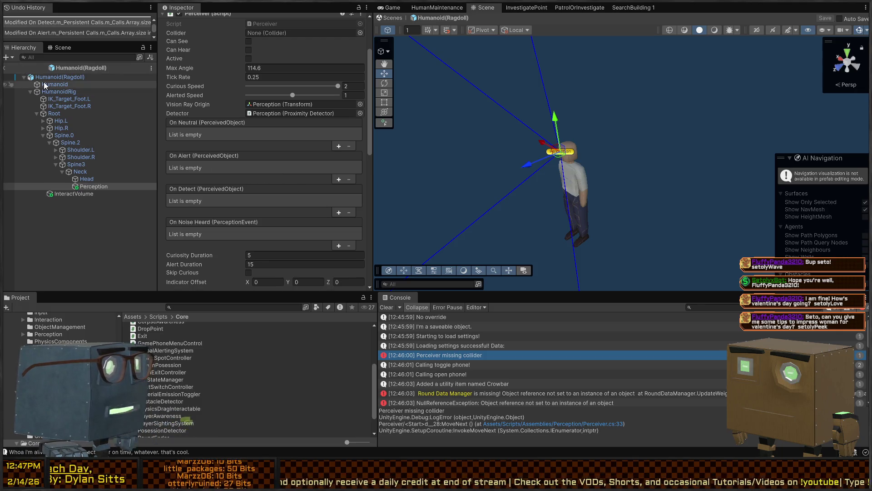
{"action": "left_click", "coordinate": [5, 68]}
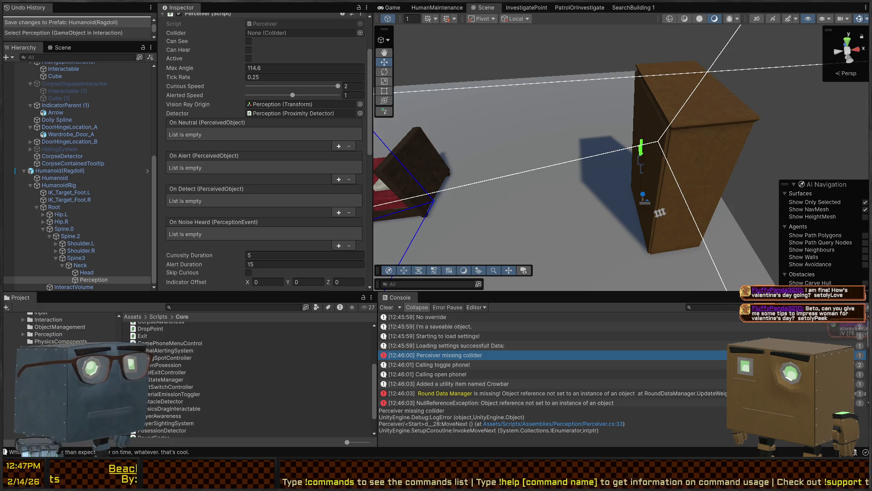
Fly the Scene view to the two humanoids by the bed, clear the Console, and enter Play mode.
{"action": "mouse_move", "coordinate": [450, 105]}
{"action": "left_mouse_down"}
{"action": "mouse_move", "coordinate": [462, 95]}
{"action": "mouse_move", "coordinate": [671, 87]}
{"action": "mouse_move", "coordinate": [571, 123]}
{"action": "mouse_move", "coordinate": [762, 119]}
{"action": "mouse_move", "coordinate": [655, 126]}
{"action": "mouse_move", "coordinate": [677, 136]}
{"action": "mouse_move", "coordinate": [590, 119]}
{"action": "left_mouse_up"}
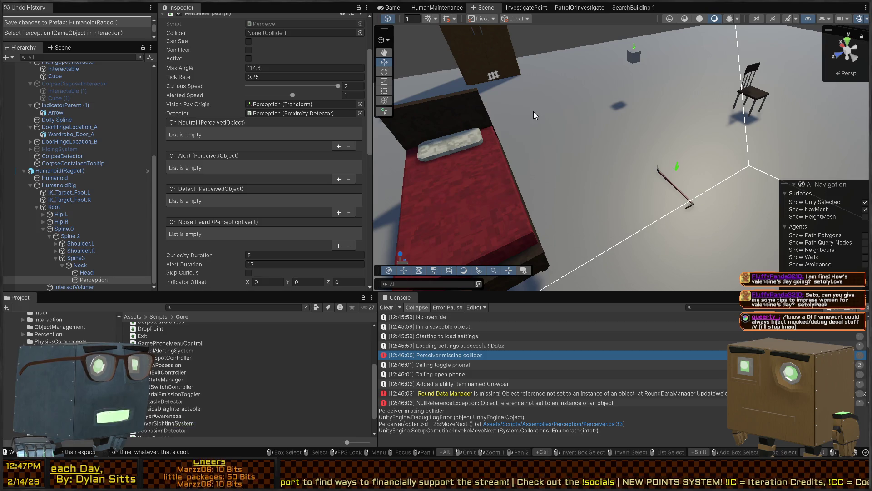
{"action": "left_click_drag", "start_coordinate": [536, 110], "coordinate": [635, 121]}
{"action": "key", "text": "a"}
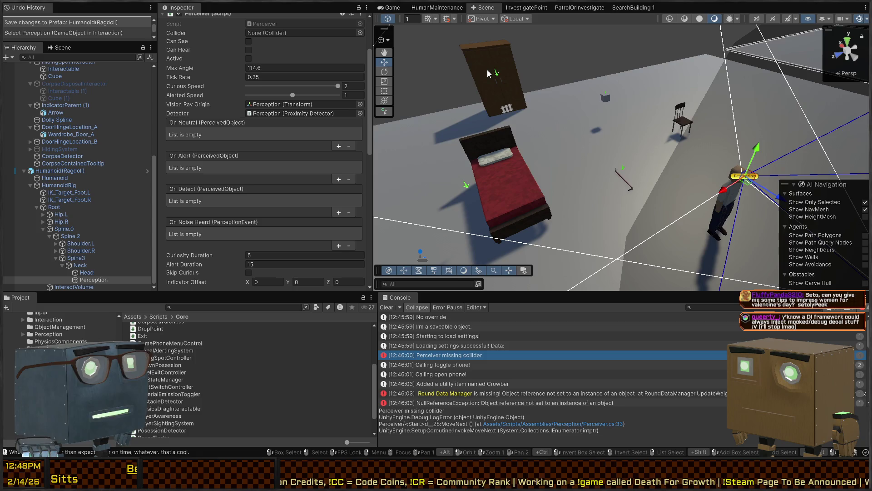
{"action": "mouse_move", "coordinate": [540, 145]}
{"action": "left_mouse_down"}
{"action": "mouse_move", "coordinate": [550, 139]}
{"action": "mouse_move", "coordinate": [528, 140]}
{"action": "left_mouse_up"}
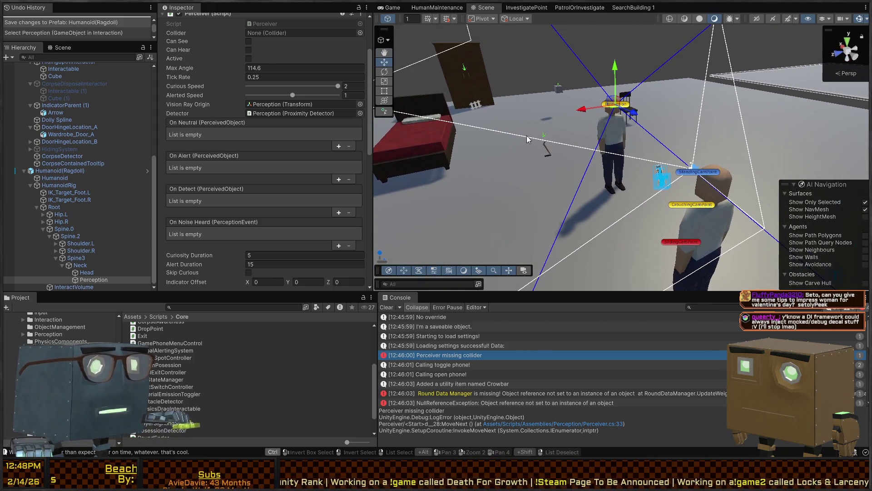
{"action": "mouse_move", "coordinate": [625, 122]}
{"action": "left_mouse_down"}
{"action": "mouse_move", "coordinate": [637, 146]}
{"action": "mouse_move", "coordinate": [663, 111]}
{"action": "mouse_move", "coordinate": [681, 139]}
{"action": "left_mouse_up"}
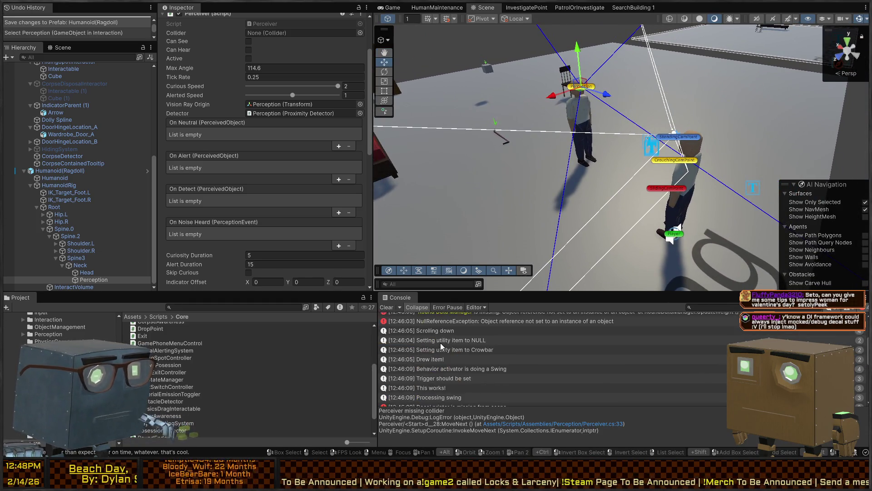
{"action": "left_click", "coordinate": [391, 308]}
{"action": "key", "text": "ctrl+p"}
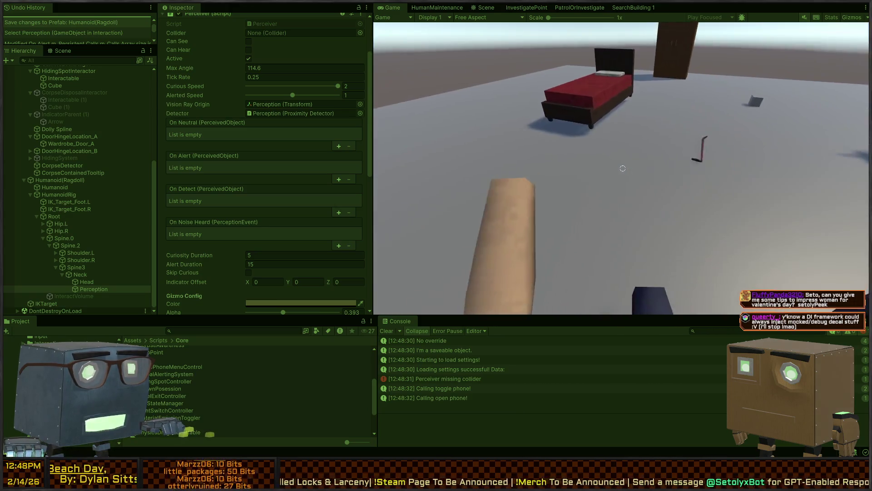
Knock out the humanoid with two crowbar swings, walk to the chair and sit, then stop Play.
{"action": "scroll", "coordinate": [623, 168], "scroll_direction": "down", "scroll_amount": 1}
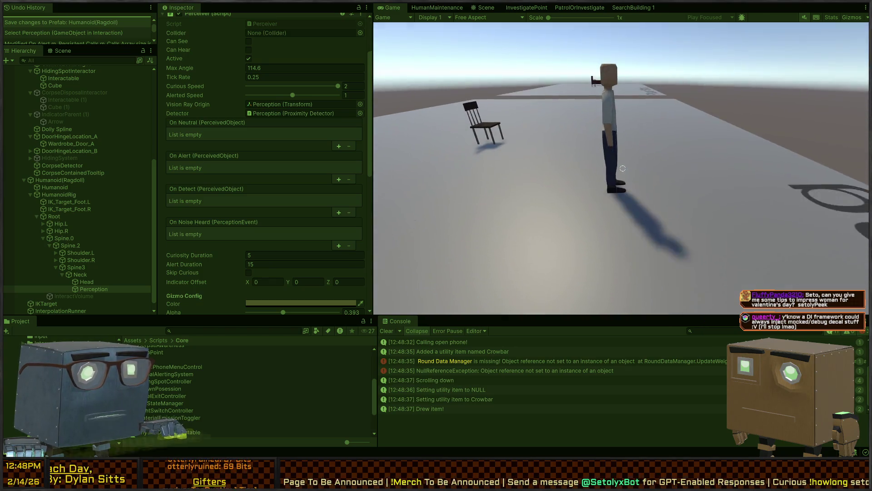
{"action": "scroll", "coordinate": [623, 168], "scroll_direction": "down", "scroll_amount": 3}
{"action": "left_click", "coordinate": [623, 168]}
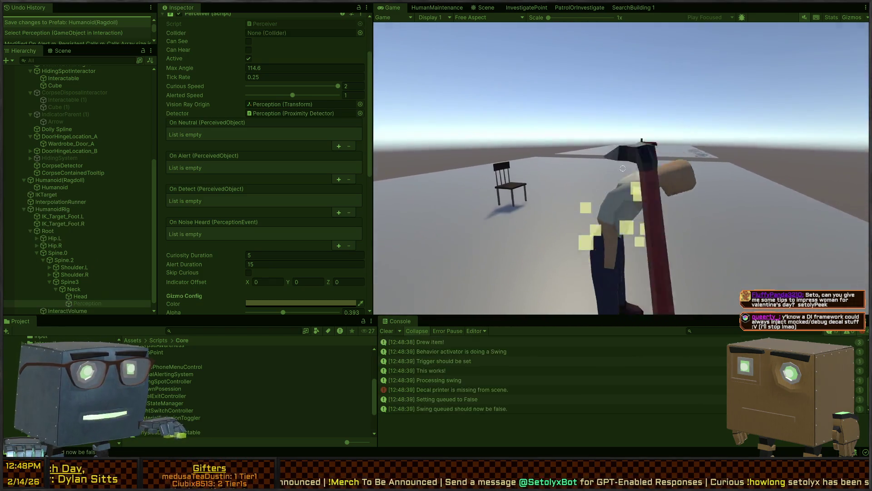
{"action": "key", "text": "w"}
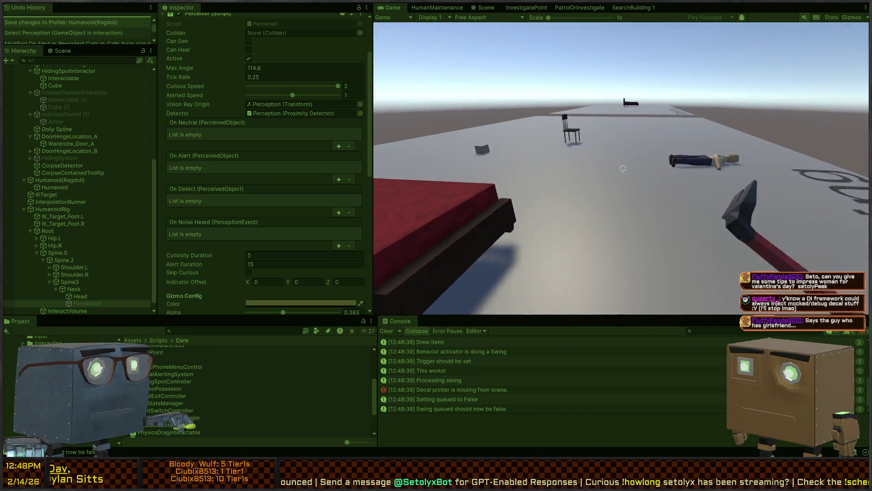
{"action": "left_click", "coordinate": [623, 169]}
{"action": "key", "text": "w"}
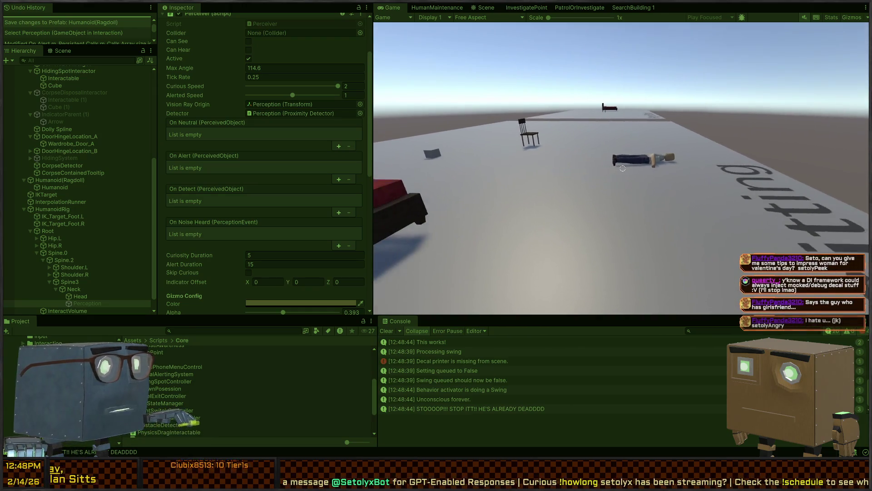
{"action": "key", "text": "w"}
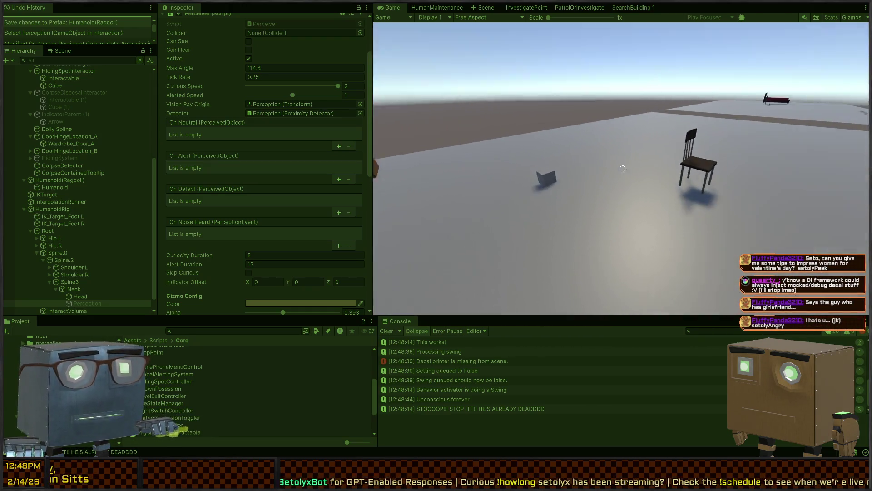
{"action": "key", "text": "e"}
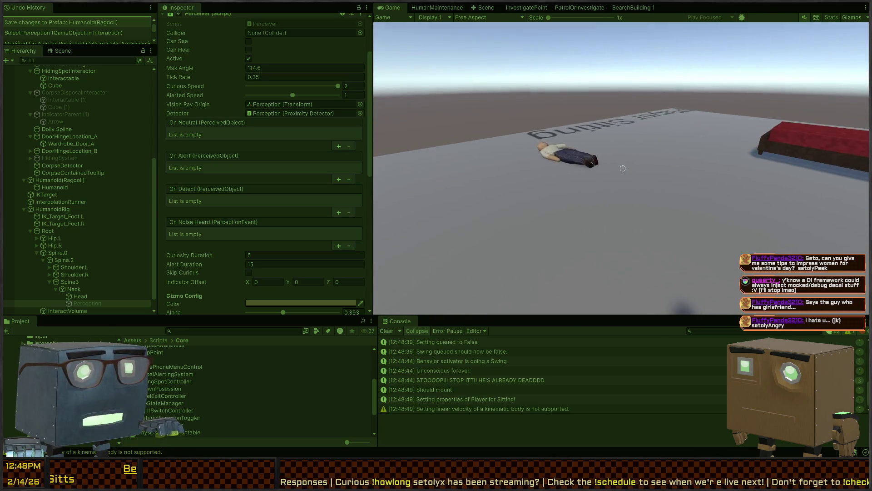
{"action": "key", "text": "ctrl+p"}
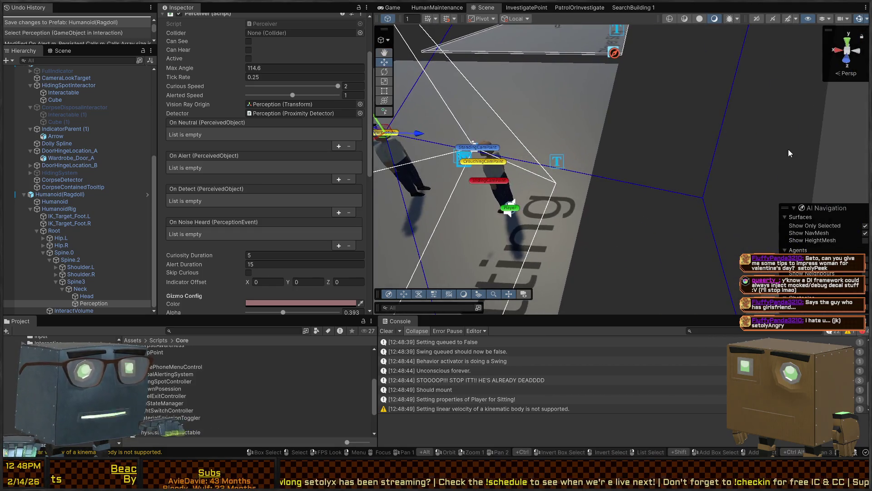
Deselect everything, widen the Scene view by narrowing the Inspector, and fly around the characters.
{"action": "left_click", "coordinate": [641, 118]}
{"action": "mouse_move", "coordinate": [641, 118]}
{"action": "left_mouse_down"}
{"action": "mouse_move", "coordinate": [481, 90]}
{"action": "mouse_move", "coordinate": [492, 81]}
{"action": "mouse_move", "coordinate": [554, 109]}
{"action": "mouse_move", "coordinate": [509, 114]}
{"action": "left_mouse_up"}
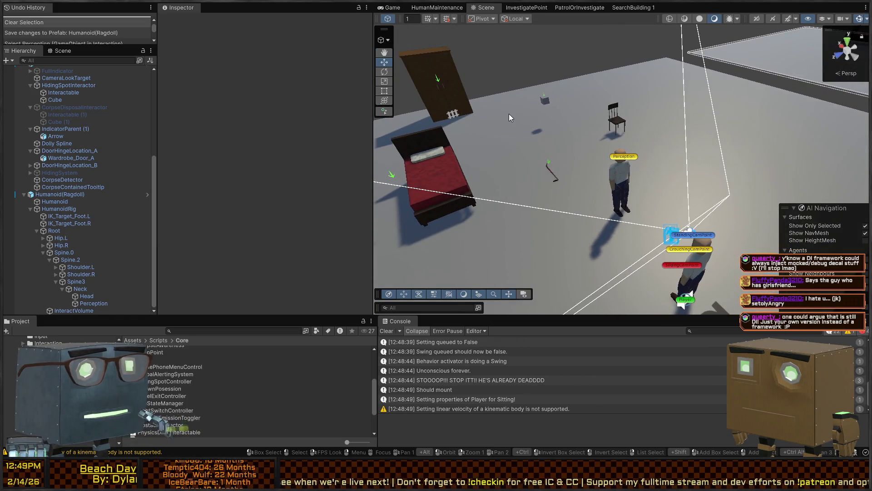
{"action": "left_click_drag", "start_coordinate": [532, 159], "coordinate": [587, 117]}
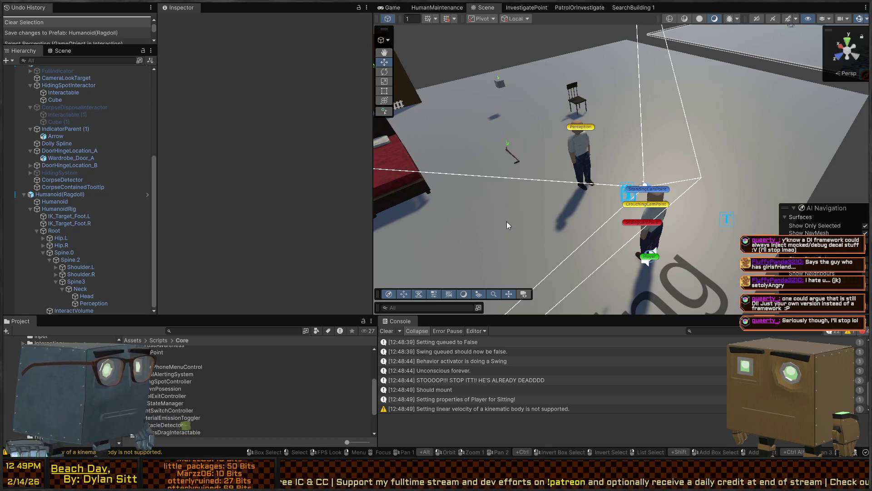
{"action": "left_click_drag", "start_coordinate": [373, 149], "coordinate": [259, 156]}
{"action": "left_click_drag", "start_coordinate": [378, 182], "coordinate": [435, 181]}
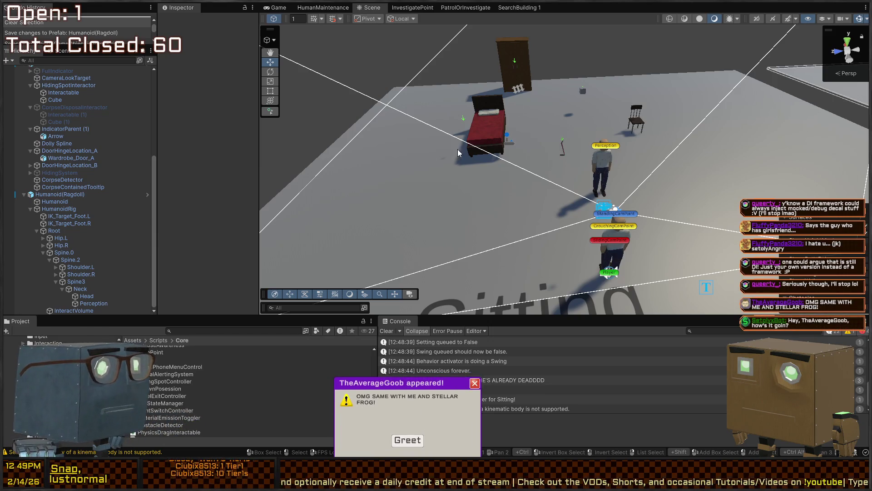
{"action": "left_click_drag", "start_coordinate": [458, 153], "coordinate": [483, 132]}
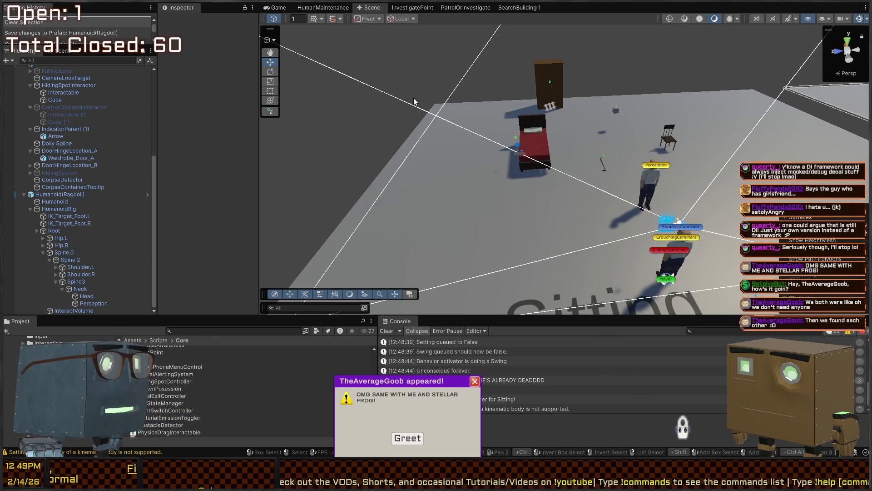
{"action": "mouse_move", "coordinate": [500, 150]}
{"action": "left_mouse_down"}
{"action": "mouse_move", "coordinate": [530, 144]}
{"action": "mouse_move", "coordinate": [527, 169]}
{"action": "mouse_move", "coordinate": [509, 165]}
{"action": "mouse_move", "coordinate": [562, 166]}
{"action": "mouse_move", "coordinate": [596, 182]}
{"action": "mouse_move", "coordinate": [563, 201]}
{"action": "mouse_move", "coordinate": [399, 191]}
{"action": "mouse_move", "coordinate": [488, 195]}
{"action": "mouse_move", "coordinate": [436, 195]}
{"action": "mouse_move", "coordinate": [408, 169]}
{"action": "mouse_move", "coordinate": [393, 171]}
{"action": "left_mouse_up"}
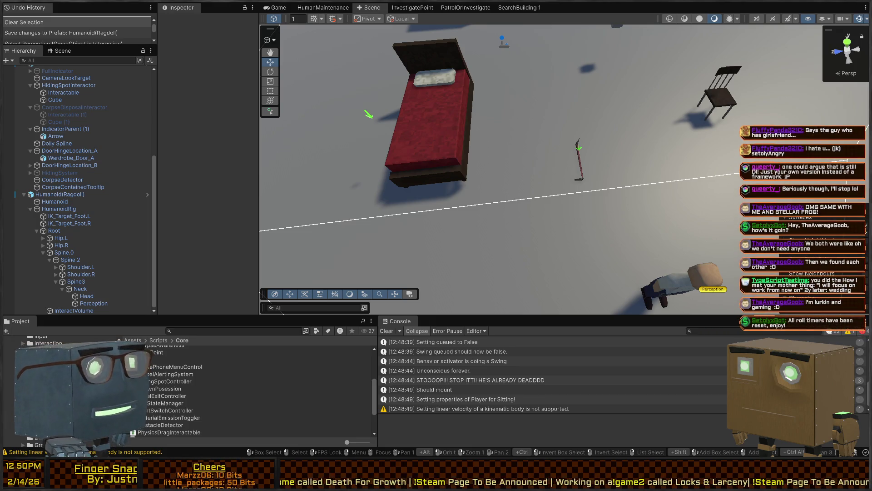
Start Play, then switch to the Scene view and turn it toward the bed.
{"action": "key", "text": "s"}
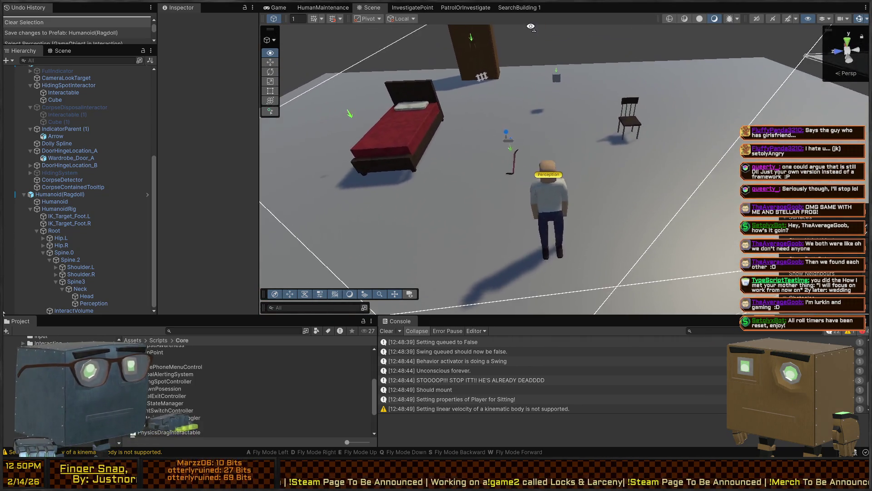
{"action": "key", "text": "ctrl+p"}
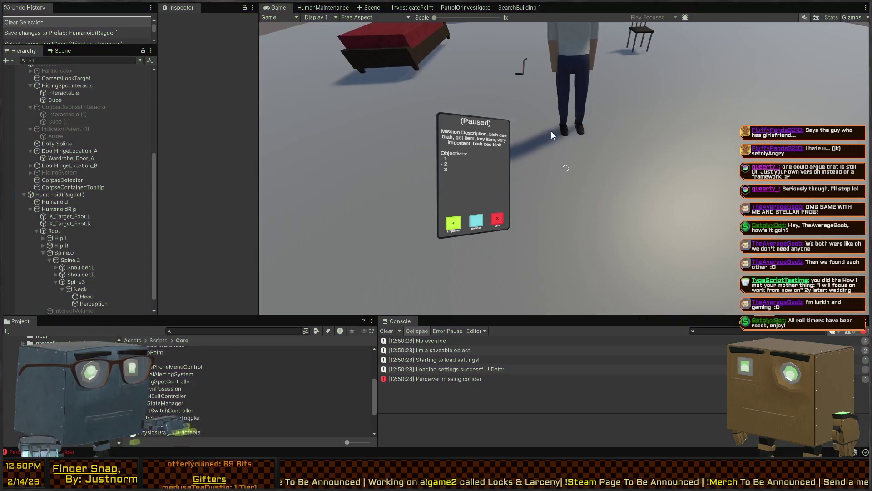
{"action": "key", "text": "ctrl+1"}
{"action": "key", "text": "w"}
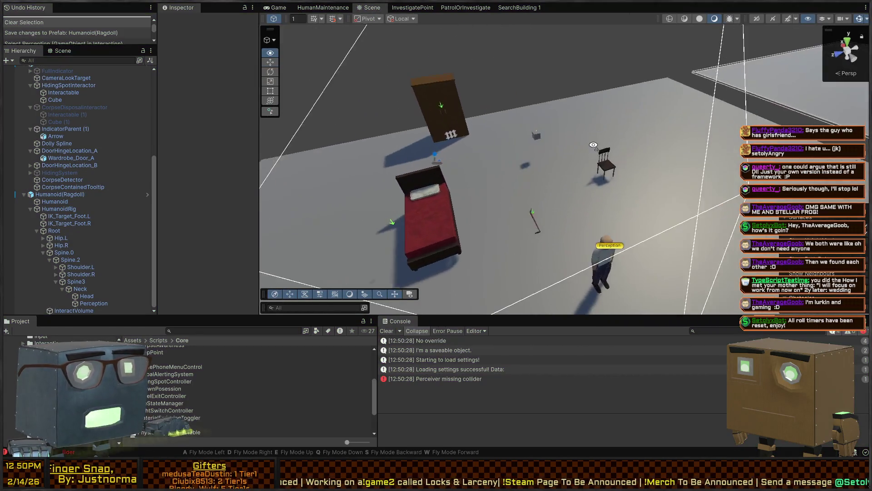
{"action": "mouse_move", "coordinate": [577, 128]}
{"action": "left_mouse_down"}
{"action": "mouse_move", "coordinate": [635, 122]}
{"action": "mouse_move", "coordinate": [582, 139]}
{"action": "left_mouse_up"}
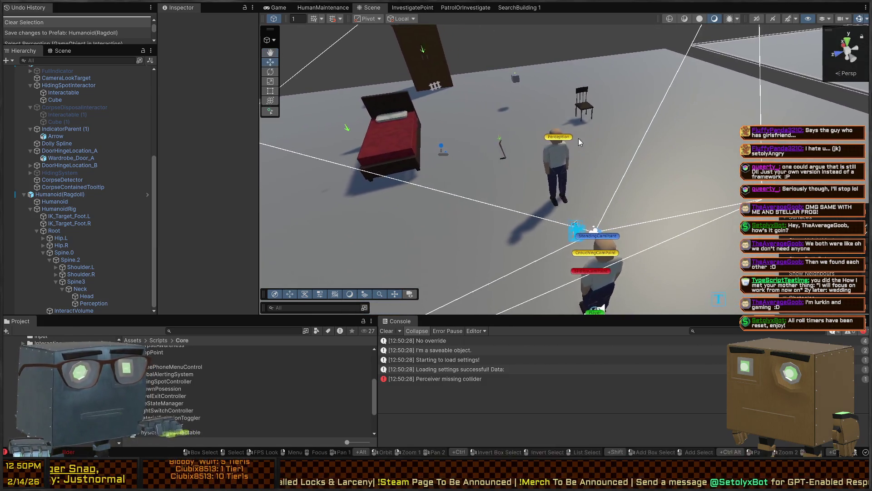
Restart Play, knock out the NPC with the crowbar, then pick up and drop the body.
{"action": "key", "text": "ctrl+p"}
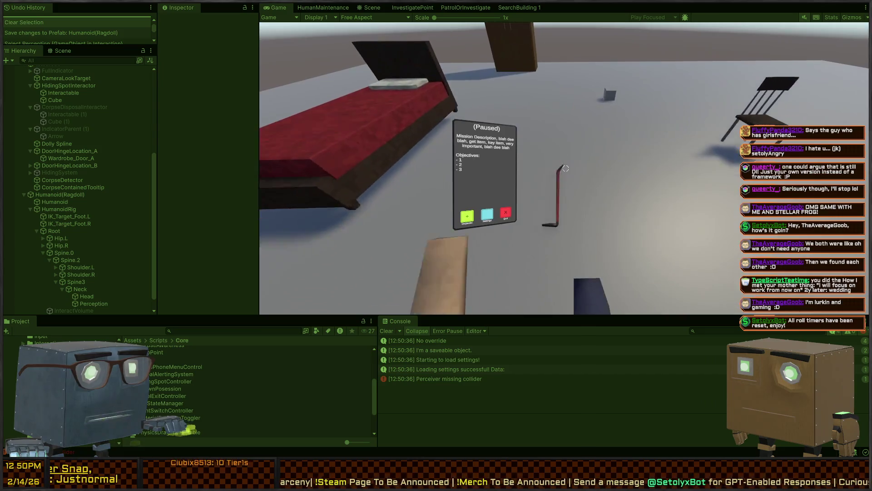
{"action": "key", "text": "w"}
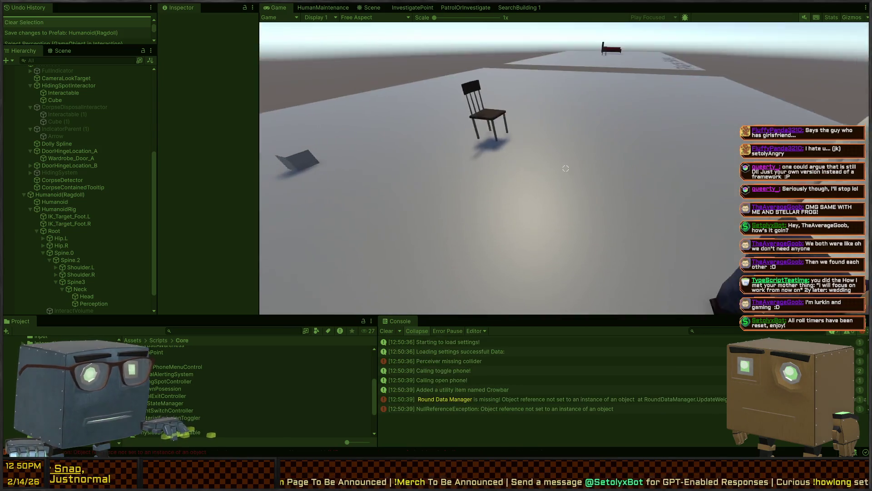
{"action": "scroll", "coordinate": [566, 168], "scroll_direction": "down", "scroll_amount": 1}
{"action": "left_click", "coordinate": [566, 168]}
{"action": "left_click", "coordinate": [566, 168]}
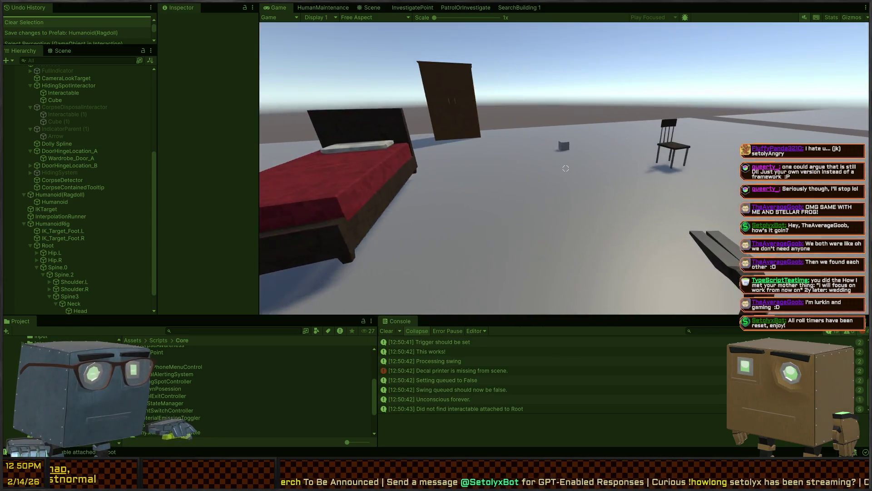
{"action": "key", "text": "f"}
{"action": "key", "text": "f"}
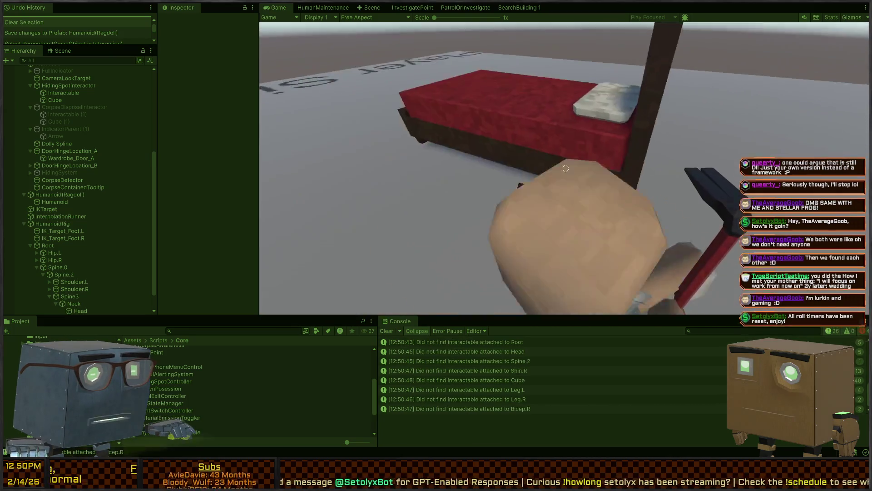
{"action": "key", "text": "f"}
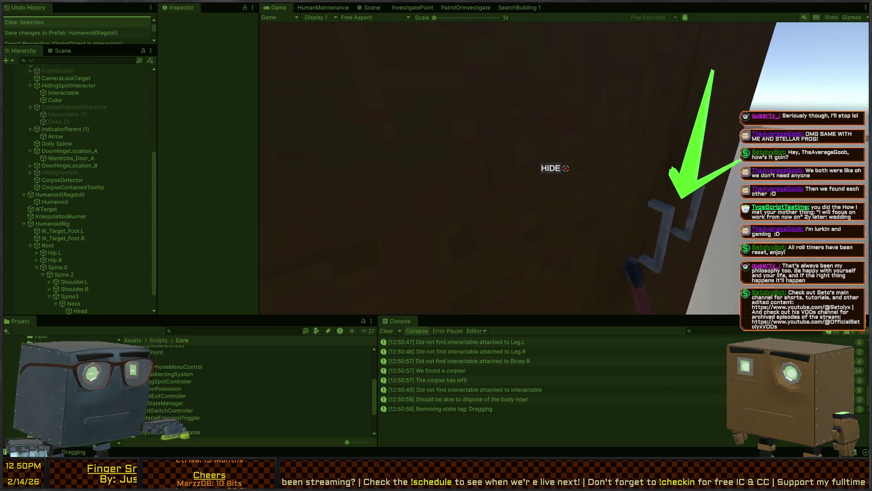
Hide in the wardrobe, lean out and back, exit, and stop Play to view the room.
{"action": "key", "text": "e"}
{"action": "key", "text": "d"}
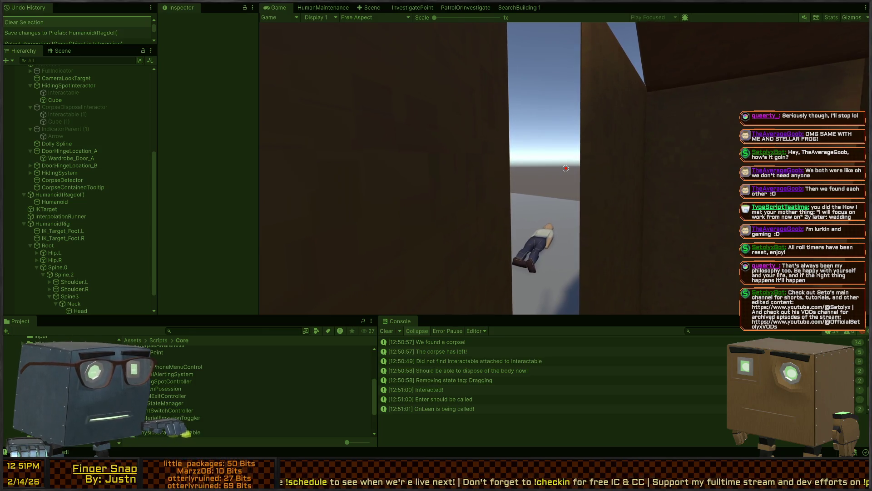
{"action": "key", "text": "a"}
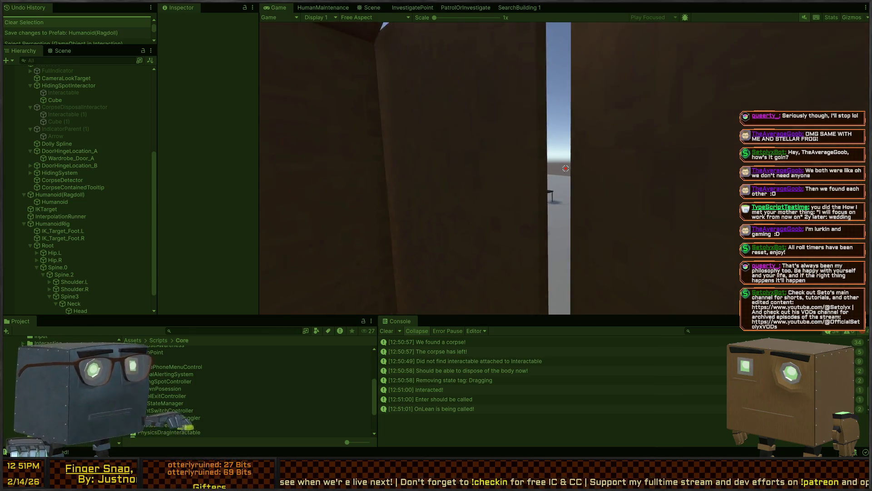
{"action": "key", "text": "e"}
{"action": "key", "text": "ctrl+1"}
{"action": "key", "text": "s"}
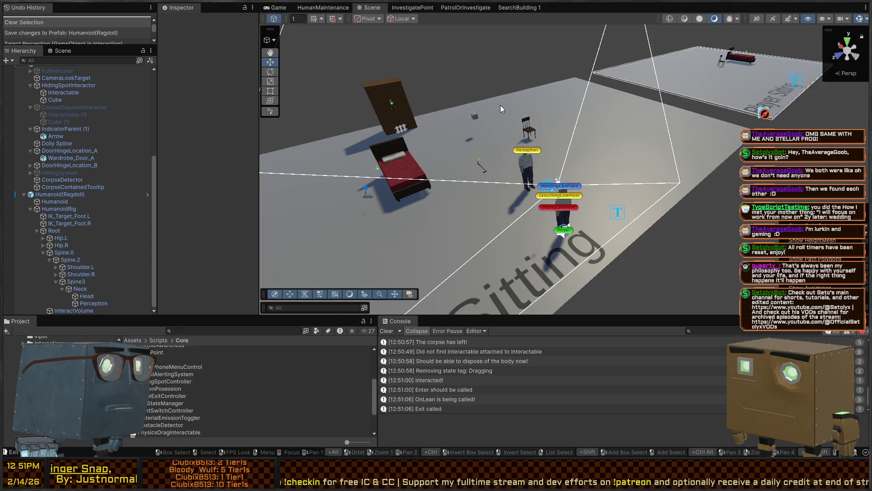
{"action": "key", "text": "w"}
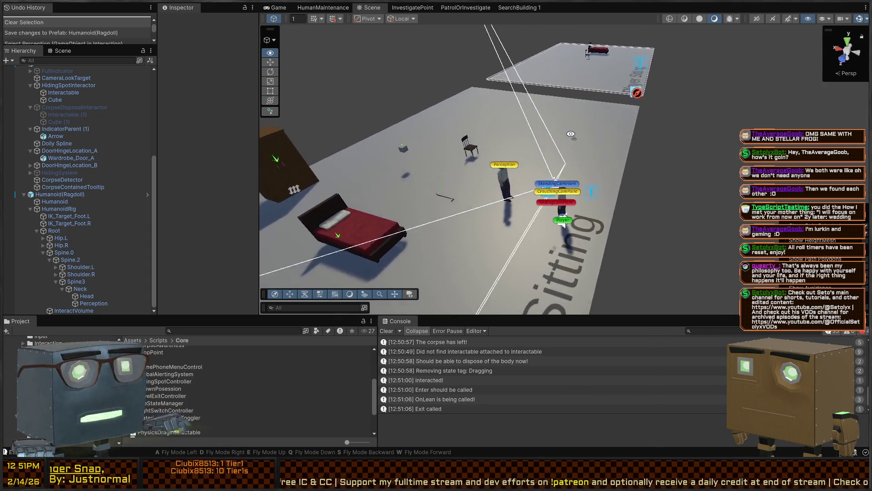
{"action": "key", "text": "s"}
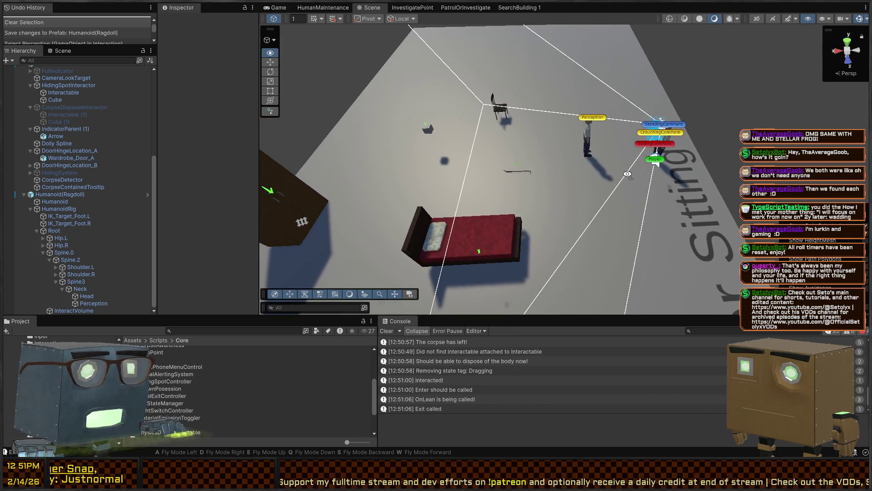
{"action": "mouse_move", "coordinate": [627, 174]}
{"action": "left_mouse_down"}
{"action": "mouse_move", "coordinate": [619, 150]}
{"action": "mouse_move", "coordinate": [530, 160]}
{"action": "left_mouse_up"}
{"action": "key", "text": "w"}
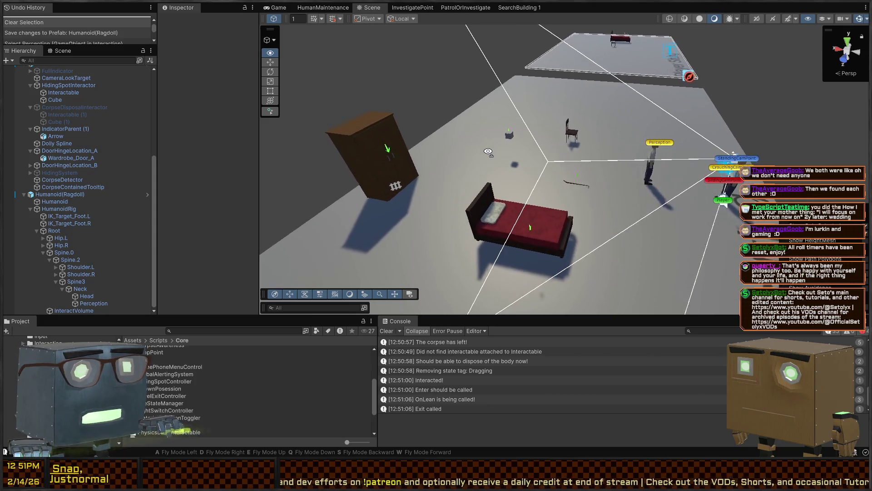
{"action": "key", "text": "d"}
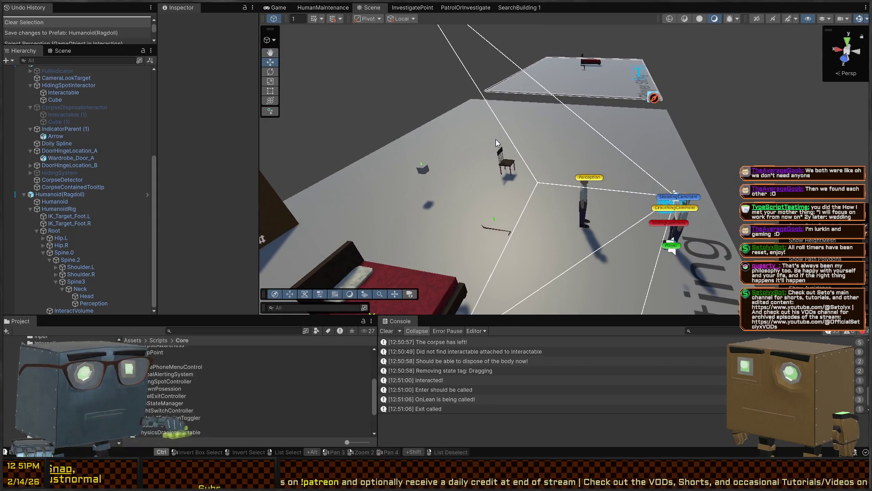
{"action": "key", "text": "s"}
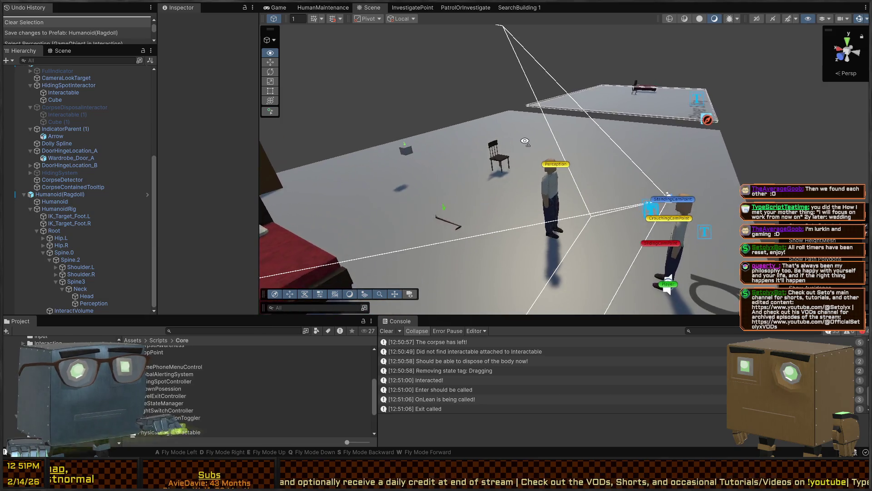
{"action": "key", "text": "w"}
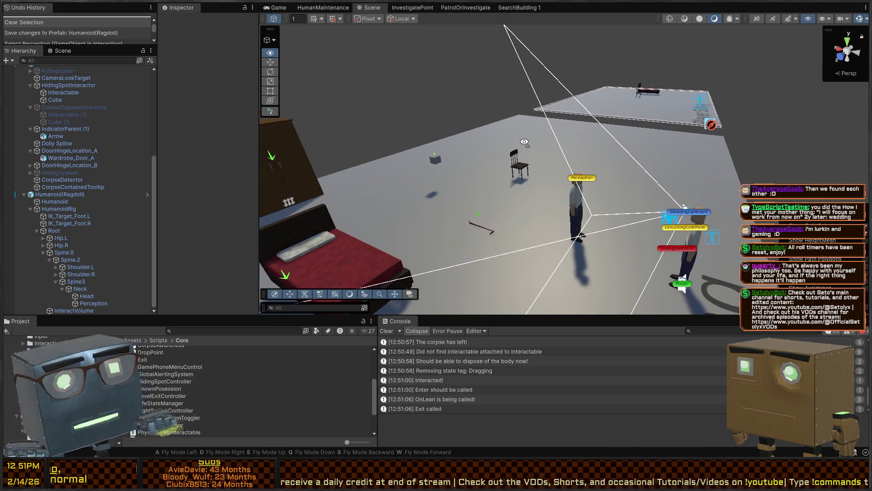
{"action": "key", "text": "s"}
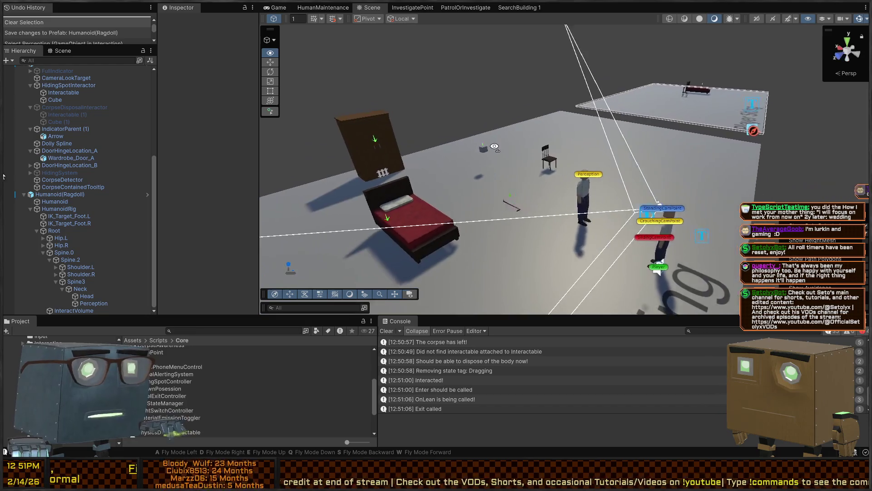
{"action": "key", "text": "d"}
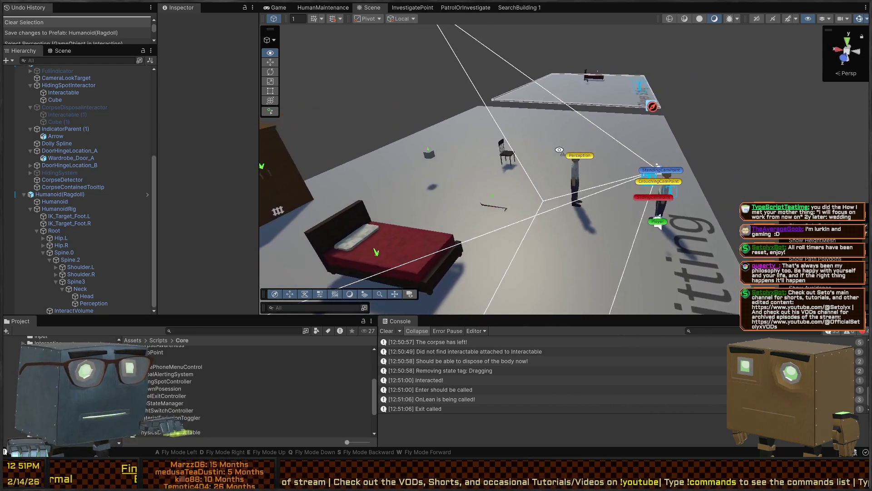
{"action": "key", "text": "w"}
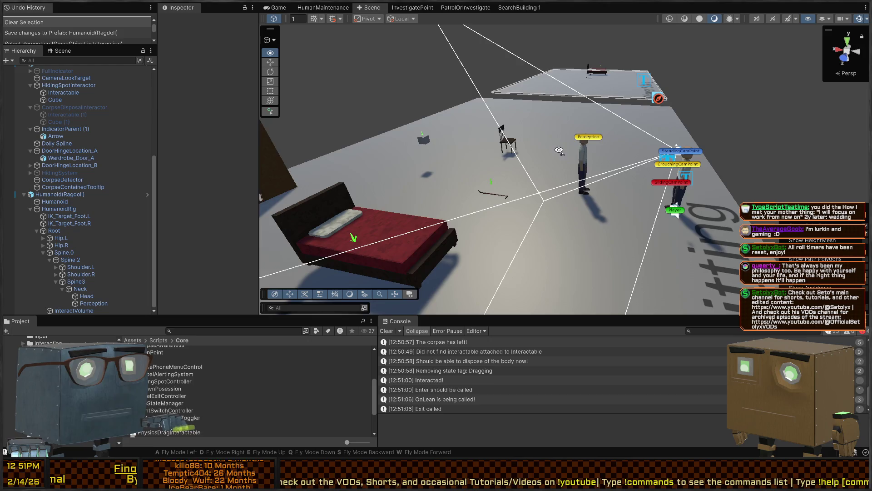
{"action": "key", "text": "s"}
{"action": "key", "text": "w"}
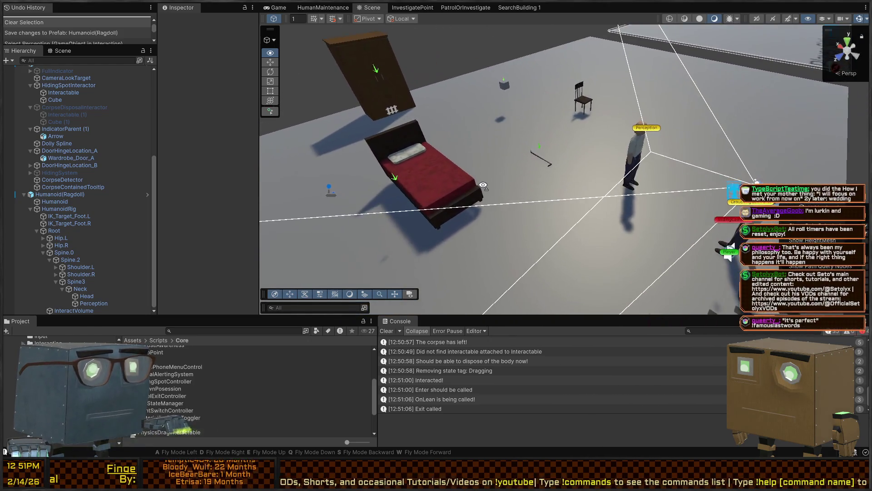
{"action": "key", "text": "w"}
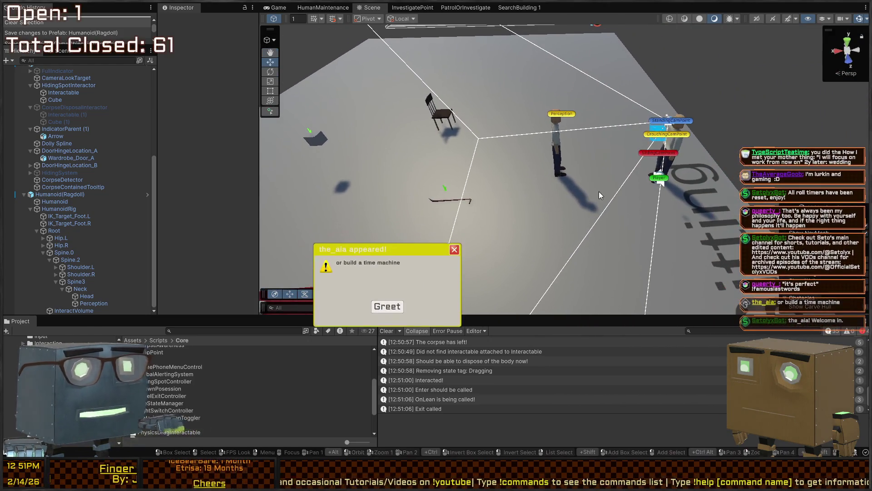
{"action": "right_click", "coordinate": [642, 173]}
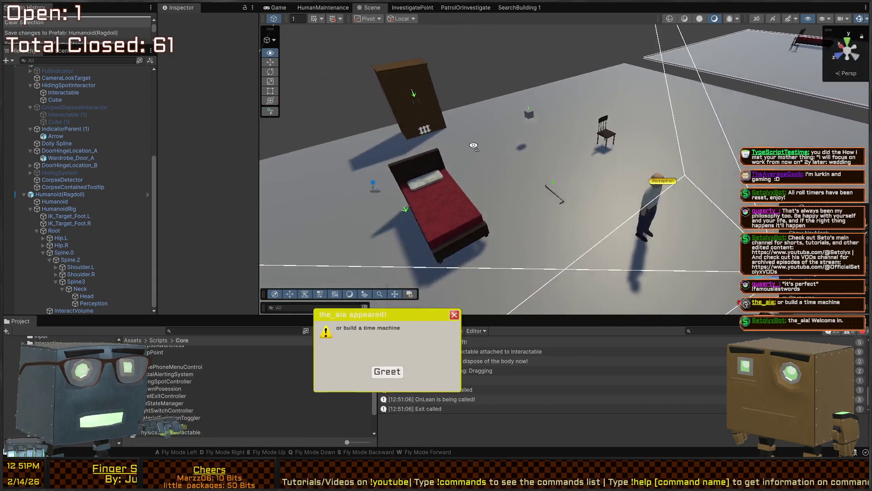
{"action": "key", "text": "w"}
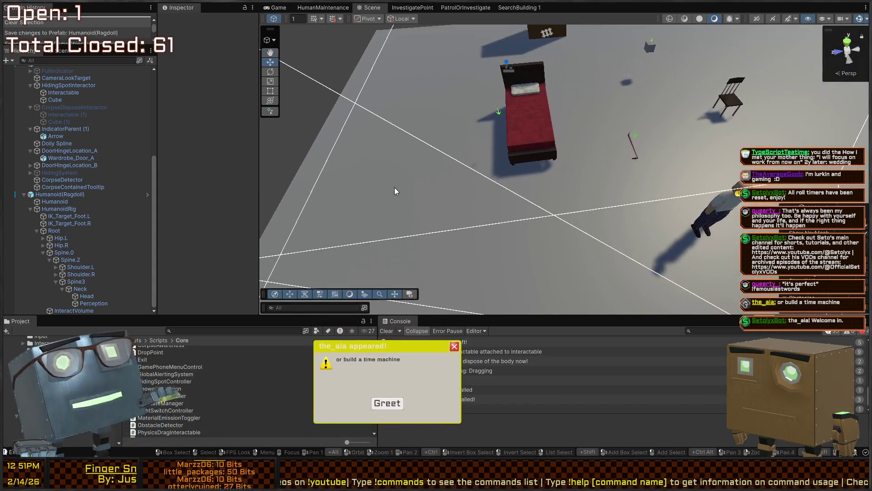
{"action": "right_click", "coordinate": [540, 111]}
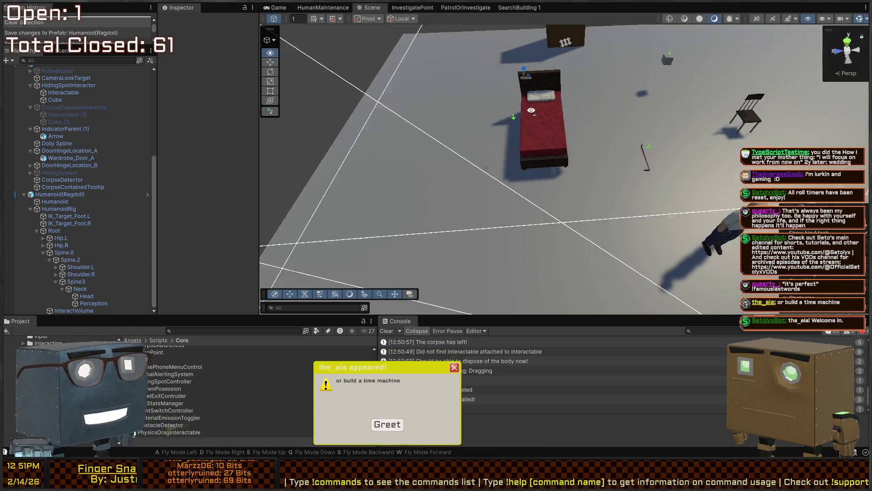
{"action": "key", "text": "s"}
{"action": "mouse_move", "coordinate": [505, 114]}
{"action": "left_mouse_down"}
{"action": "mouse_move", "coordinate": [695, 103]}
{"action": "mouse_move", "coordinate": [523, 110]}
{"action": "mouse_move", "coordinate": [604, 111]}
{"action": "mouse_move", "coordinate": [553, 115]}
{"action": "mouse_move", "coordinate": [577, 128]}
{"action": "mouse_move", "coordinate": [579, 162]}
{"action": "mouse_move", "coordinate": [559, 162]}
{"action": "left_mouse_up"}
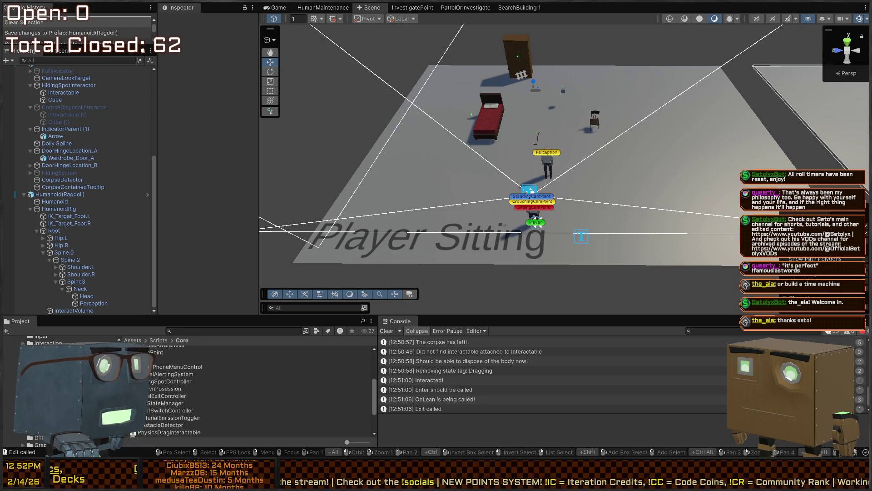
{"action": "mouse_move", "coordinate": [519, 143]}
{"action": "left_mouse_down"}
{"action": "mouse_move", "coordinate": [628, 130]}
{"action": "mouse_move", "coordinate": [705, 99]}
{"action": "mouse_move", "coordinate": [507, 157]}
{"action": "left_mouse_up"}
{"action": "scroll", "coordinate": [223, 383], "scroll_direction": "down", "scroll_amount": 3}
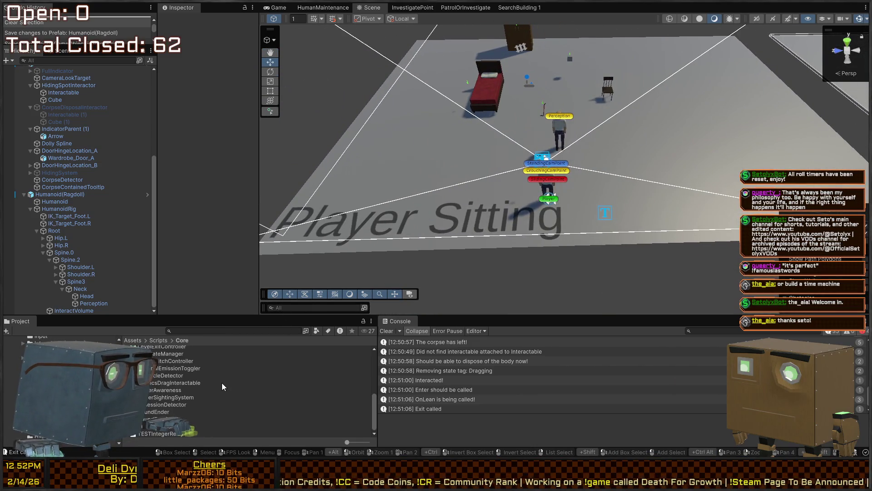
{"action": "mouse_move", "coordinate": [511, 187]}
{"action": "left_mouse_down"}
{"action": "mouse_move", "coordinate": [560, 165]}
{"action": "mouse_move", "coordinate": [518, 148]}
{"action": "left_mouse_up"}
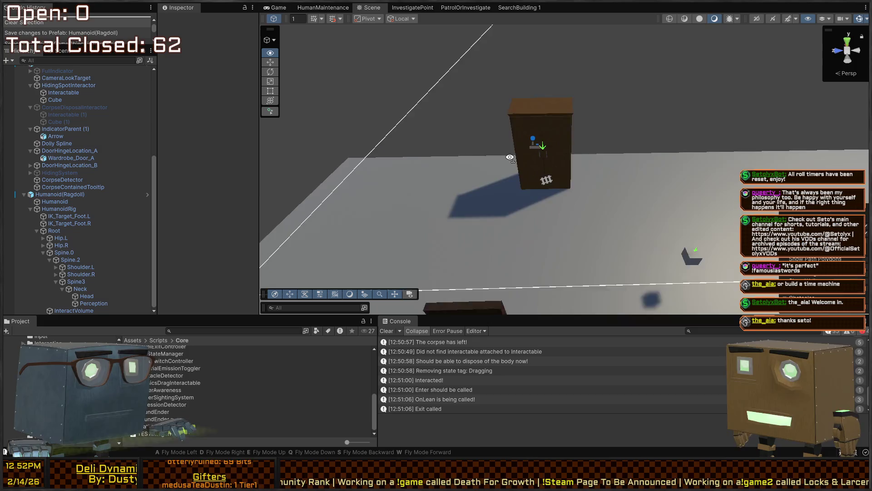
Select the Wardrobe in the scene, open it in Prefab Mode, and widen the Inspector.
{"action": "left_click", "coordinate": [541, 146]}
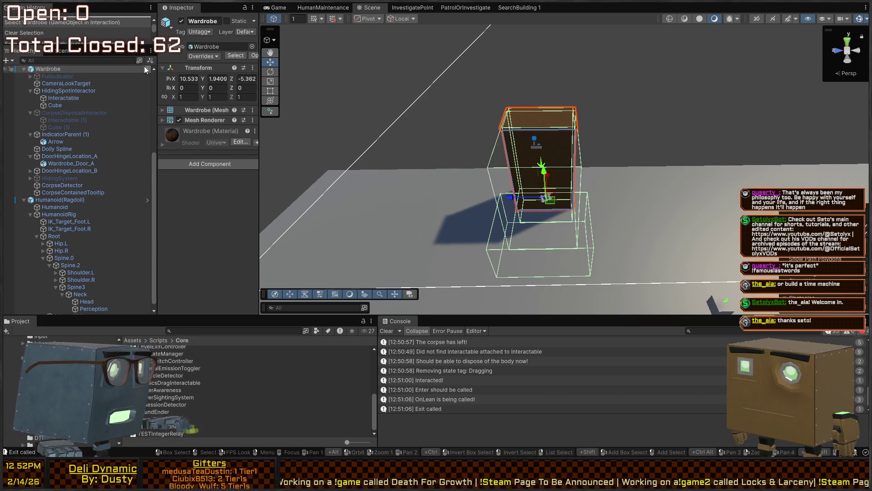
{"action": "left_click", "coordinate": [147, 69]}
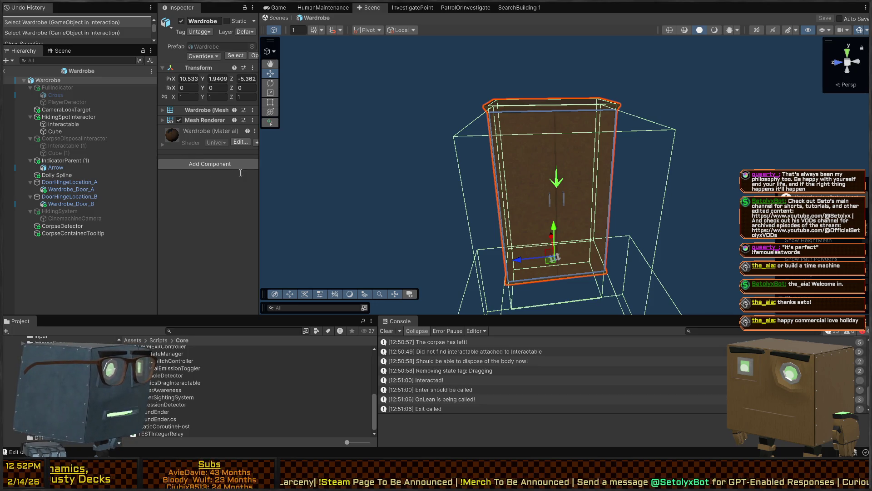
{"action": "left_click_drag", "start_coordinate": [259, 157], "coordinate": [312, 157]}
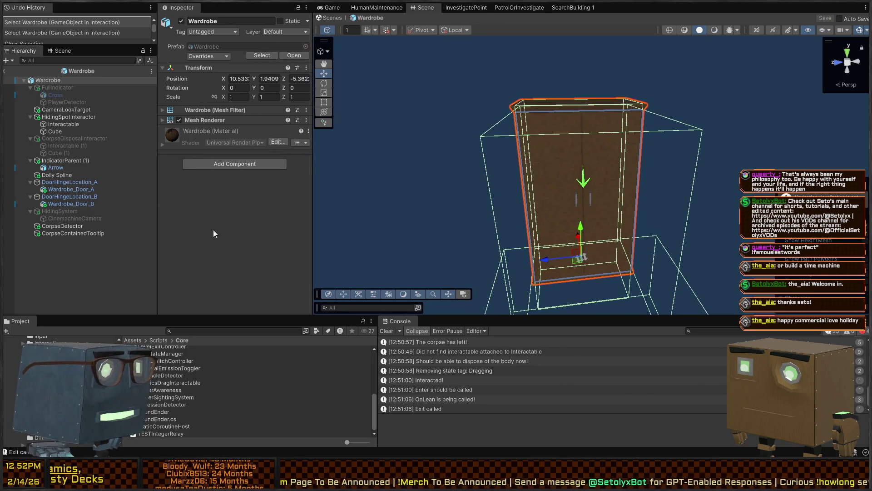
Inspect the Cross and FullIndicator children, then reselect the Wardrobe root to add a component.
{"action": "left_click", "coordinate": [60, 95]}
{"action": "left_click", "coordinate": [56, 80]}
{"action": "left_click", "coordinate": [50, 86]}
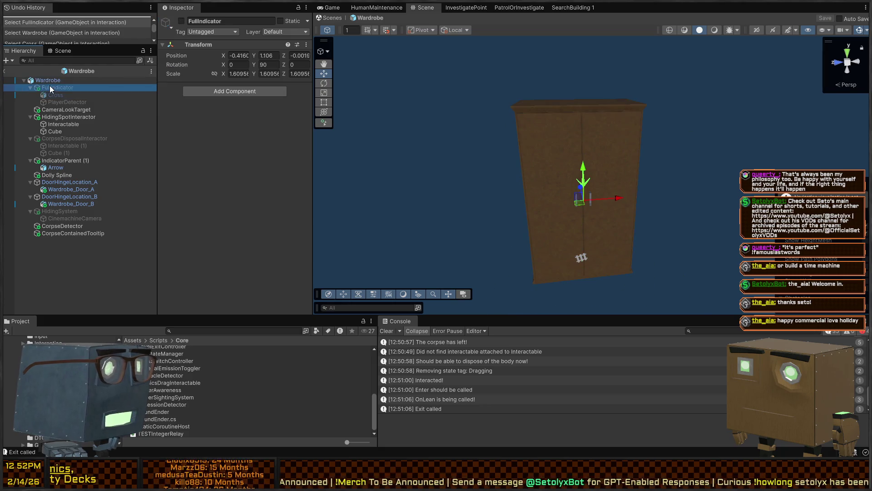
{"action": "left_click", "coordinate": [54, 80]}
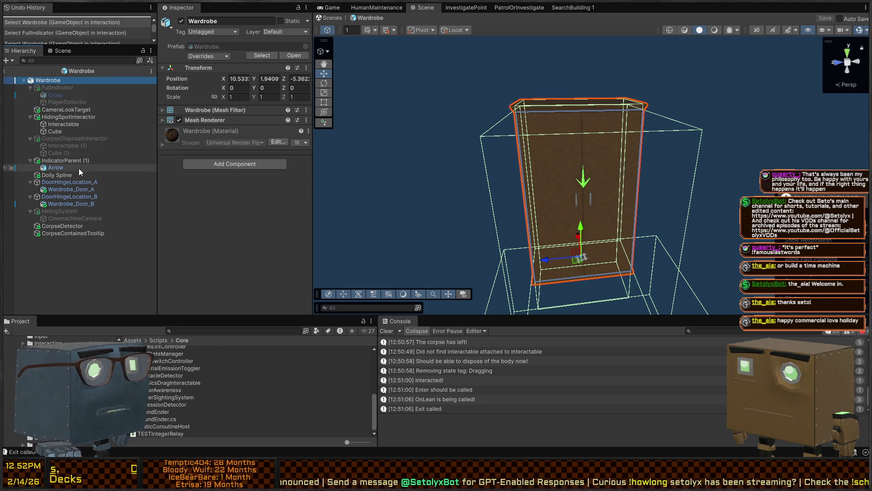
{"action": "left_click", "coordinate": [226, 164]}
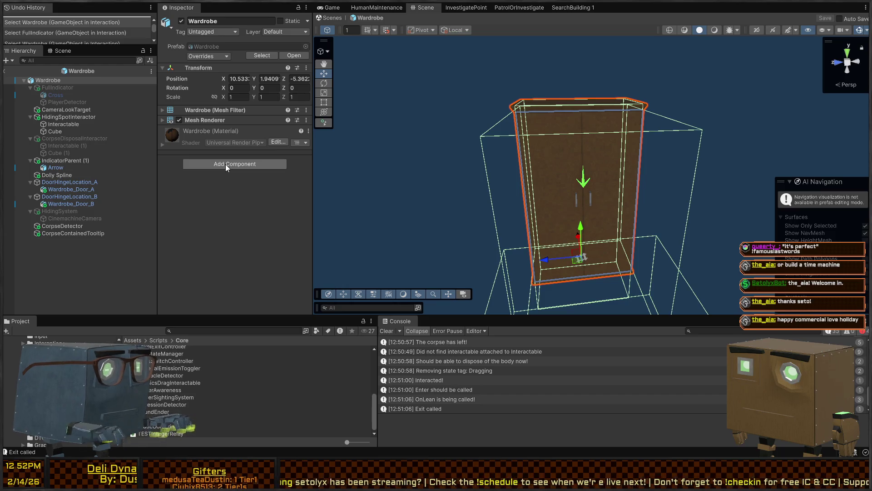
Add a Nav Mesh Obstacle to the Wardrobe and look over its FullIndicator and CameraLookTarget children.
{"action": "key", "text": "Return"}
{"action": "mouse_move", "coordinate": [455, 150]}
{"action": "left_mouse_down"}
{"action": "mouse_move", "coordinate": [462, 154]}
{"action": "mouse_move", "coordinate": [355, 172]}
{"action": "mouse_move", "coordinate": [303, 125]}
{"action": "left_mouse_up"}
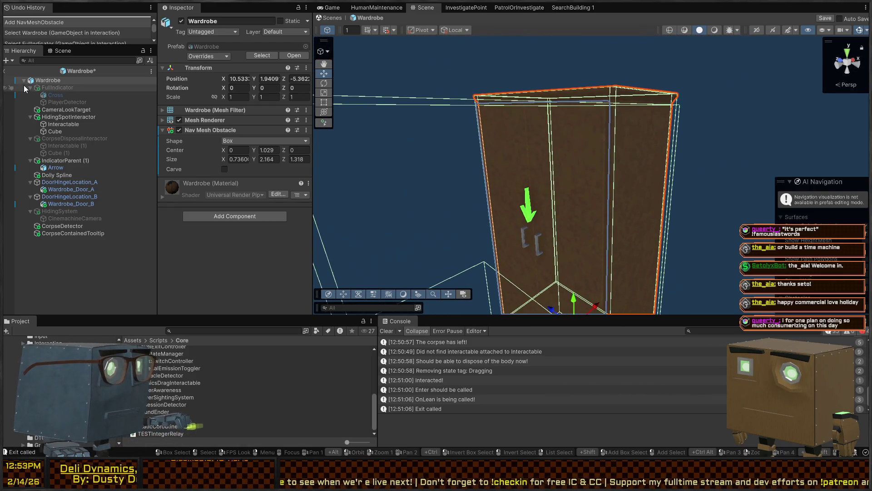
{"action": "left_click", "coordinate": [49, 87]}
{"action": "left_click", "coordinate": [51, 109]}
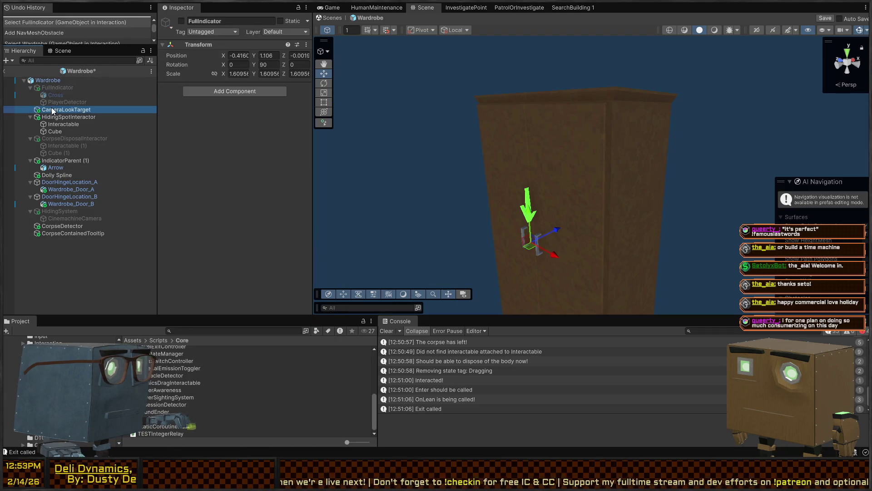
{"action": "left_click", "coordinate": [52, 80]}
{"action": "mouse_move", "coordinate": [488, 142]}
{"action": "left_mouse_down"}
{"action": "mouse_move", "coordinate": [452, 146]}
{"action": "mouse_move", "coordinate": [424, 140]}
{"action": "mouse_move", "coordinate": [477, 132]}
{"action": "mouse_move", "coordinate": [423, 129]}
{"action": "mouse_move", "coordinate": [586, 165]}
{"action": "mouse_move", "coordinate": [446, 145]}
{"action": "left_mouse_up"}
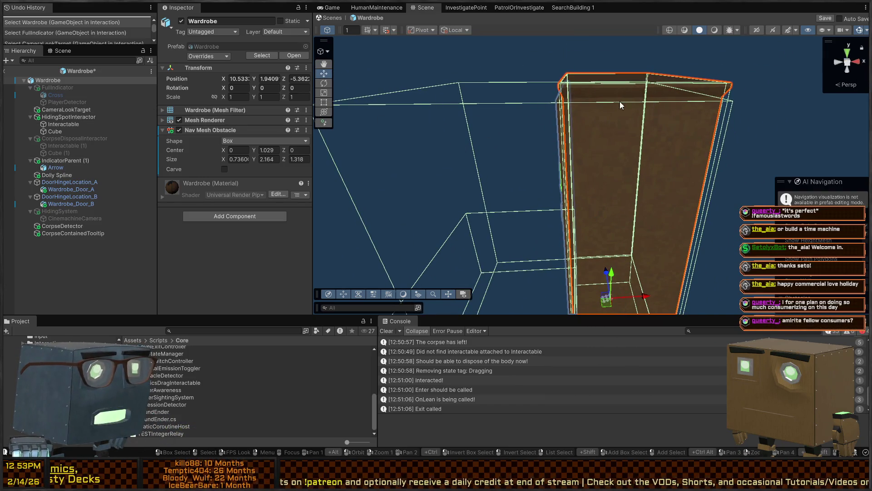
Shorten the Interactable box collider from the bottom using the rect transform handles.
{"action": "left_click", "coordinate": [104, 124]}
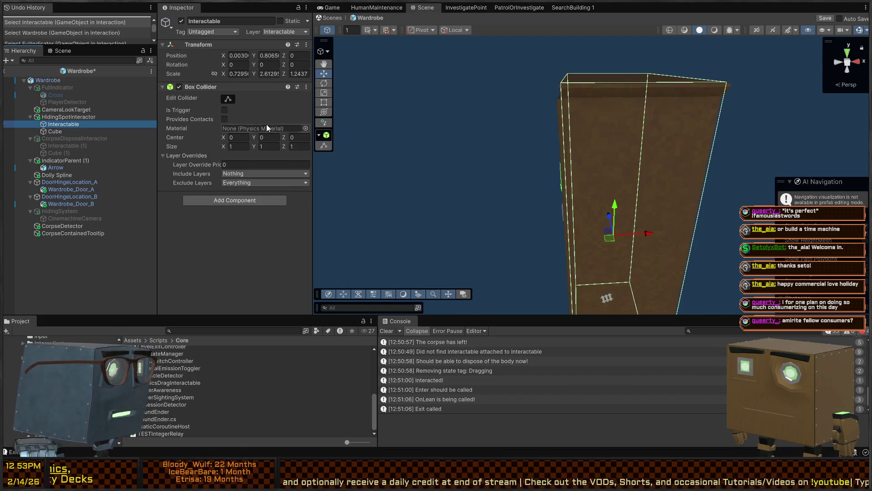
{"action": "key", "text": "t"}
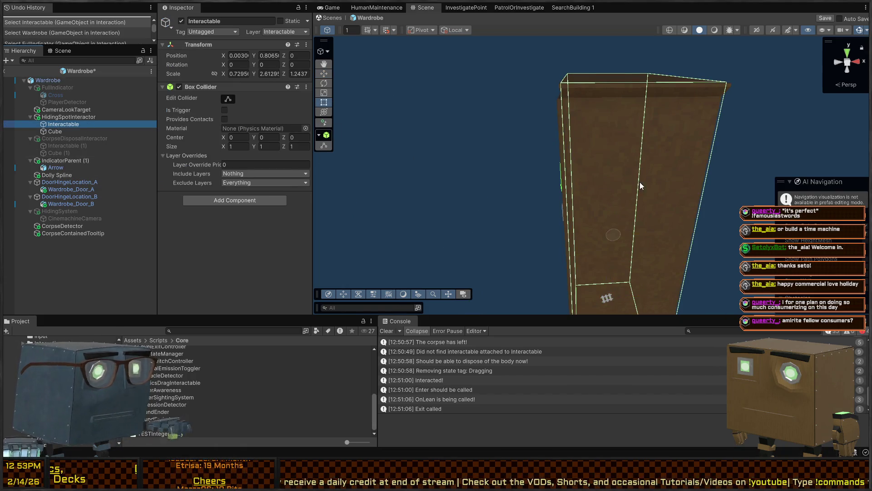
{"action": "mouse_move", "coordinate": [624, 233]}
{"action": "left_mouse_down"}
{"action": "mouse_move", "coordinate": [642, 235]}
{"action": "mouse_move", "coordinate": [574, 227]}
{"action": "mouse_move", "coordinate": [617, 163]}
{"action": "mouse_move", "coordinate": [645, 165]}
{"action": "mouse_move", "coordinate": [602, 195]}
{"action": "left_mouse_up"}
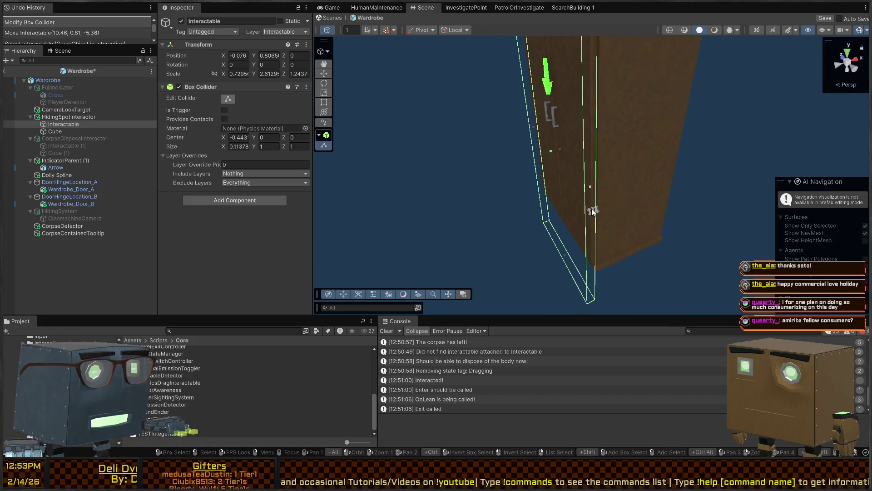
{"action": "mouse_move", "coordinate": [566, 256]}
{"action": "left_mouse_down"}
{"action": "mouse_move", "coordinate": [574, 226]}
{"action": "mouse_move", "coordinate": [620, 188]}
{"action": "mouse_move", "coordinate": [573, 173]}
{"action": "left_mouse_up"}
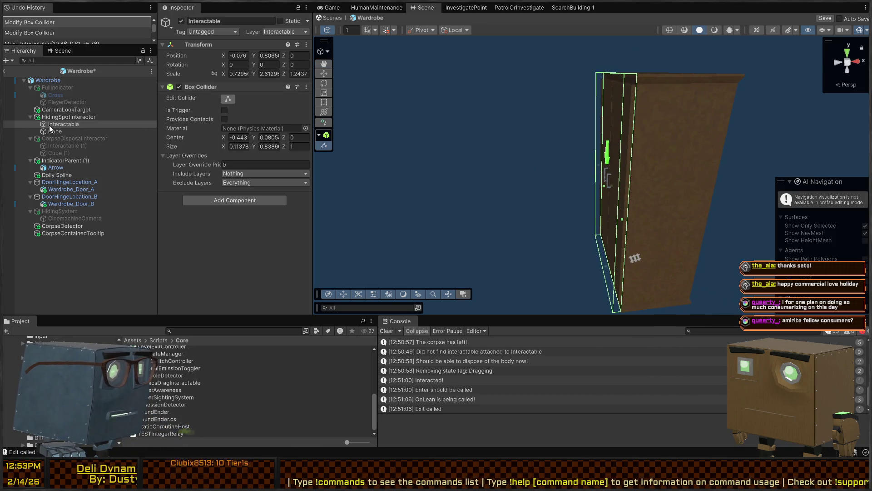
Paste the collider values onto Interactable (1): center -0.443, 0.0805, 0; size 0.11378, 0.8389, 1.
{"action": "left_click", "coordinate": [61, 146]}
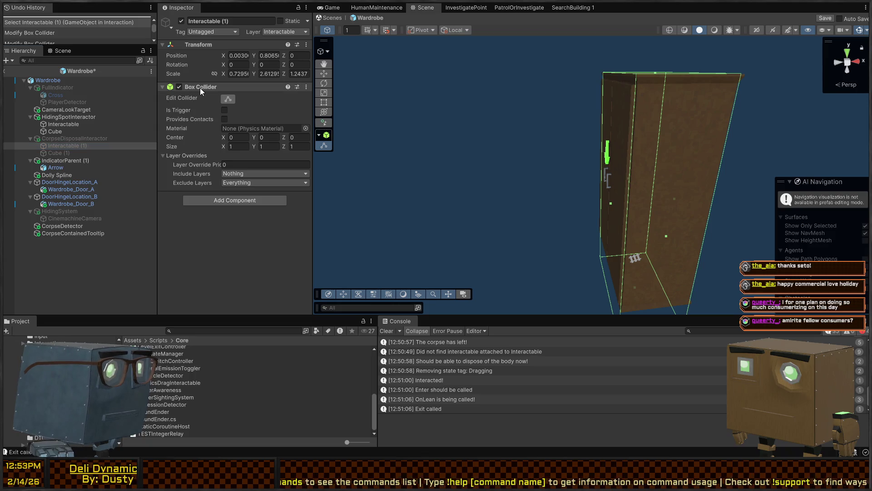
{"action": "key", "text": "ctrl+v"}
{"action": "mouse_move", "coordinate": [571, 158]}
{"action": "left_mouse_down"}
{"action": "mouse_move", "coordinate": [604, 153]}
{"action": "mouse_move", "coordinate": [585, 152]}
{"action": "left_mouse_up"}
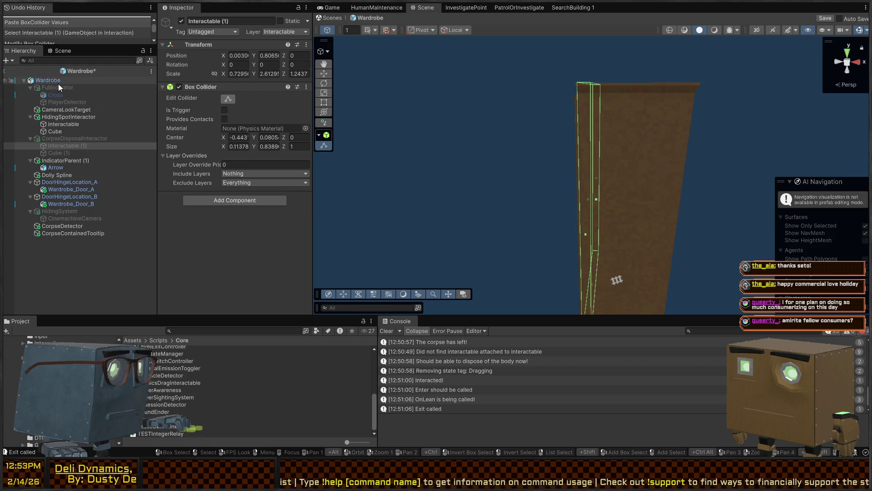
{"action": "left_click", "coordinate": [58, 82]}
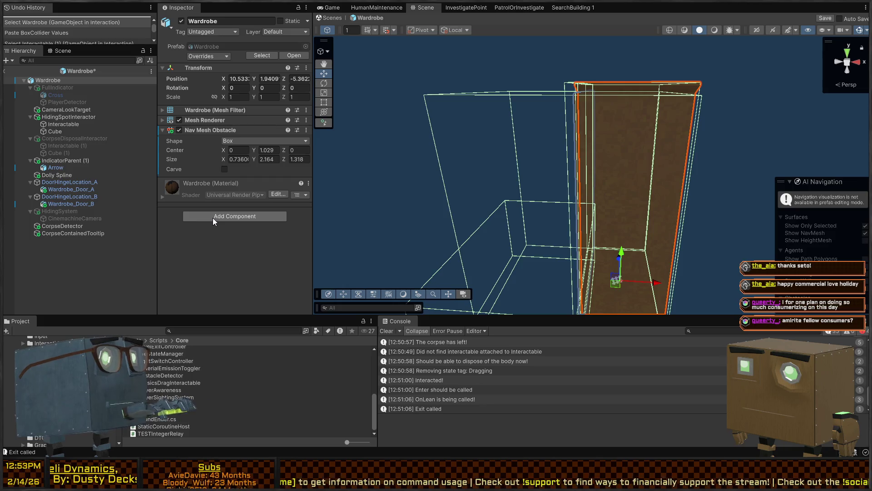
Add a 3D Box Collider to the Wardrobe, deleting the accidentally added Box Collider 2D.
{"action": "key", "text": "Return"}
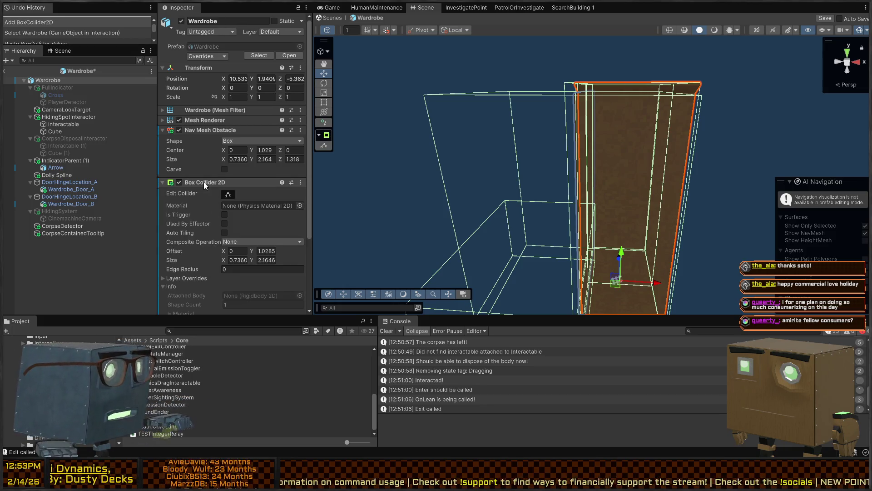
{"action": "key", "text": "Delete"}
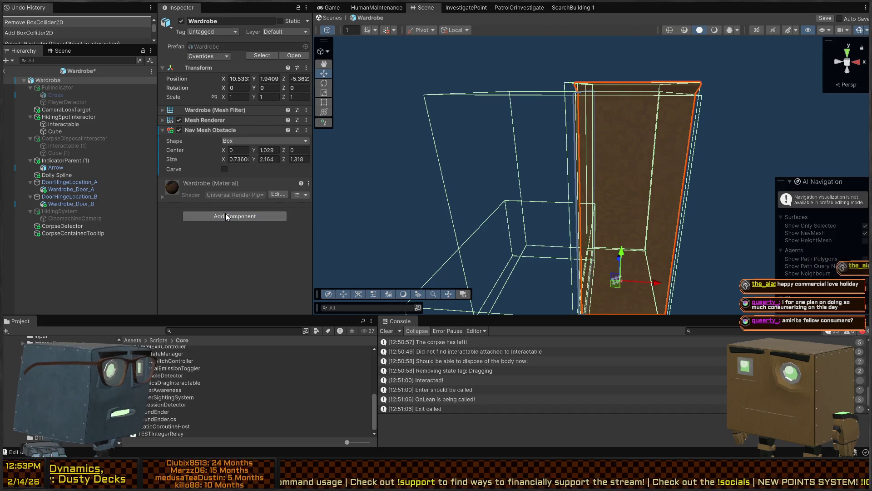
{"action": "left_click", "coordinate": [225, 214]}
{"action": "key", "text": "Return"}
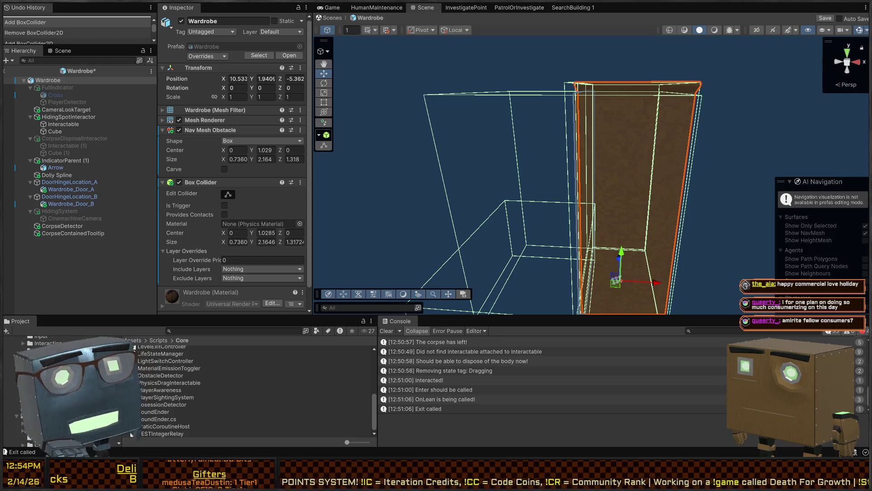
Fit the Box Collider to the wardrobe body (size 0.7210, 2.1646, 1.31724) and exit to save the prefab.
{"action": "mouse_move", "coordinate": [455, 150]}
{"action": "left_mouse_down"}
{"action": "mouse_move", "coordinate": [566, 144]}
{"action": "mouse_move", "coordinate": [558, 134]}
{"action": "left_mouse_up"}
{"action": "mouse_move", "coordinate": [680, 178]}
{"action": "left_mouse_down"}
{"action": "mouse_move", "coordinate": [684, 160]}
{"action": "mouse_move", "coordinate": [672, 164]}
{"action": "left_mouse_up"}
{"action": "scroll", "coordinate": [203, 164], "scroll_direction": "down", "scroll_amount": 2}
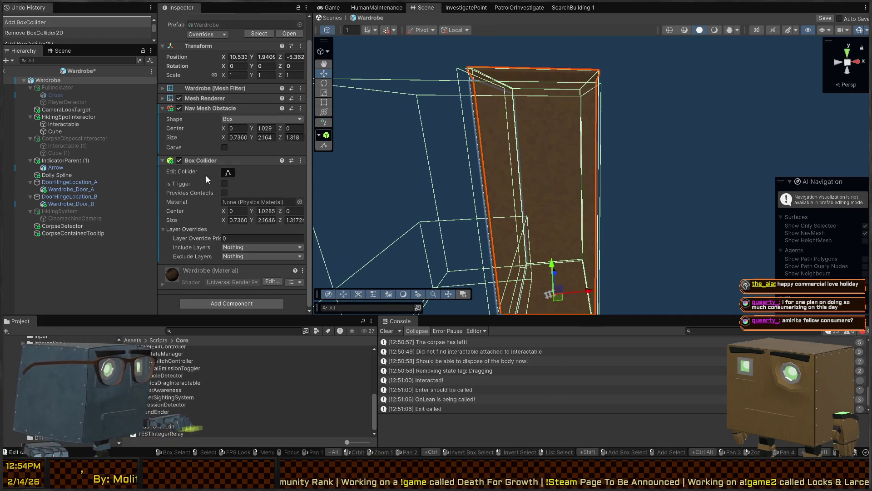
{"action": "left_click", "coordinate": [51, 88]}
{"action": "left_click", "coordinate": [51, 95]}
{"action": "left_click", "coordinate": [49, 80]}
{"action": "key", "text": "f"}
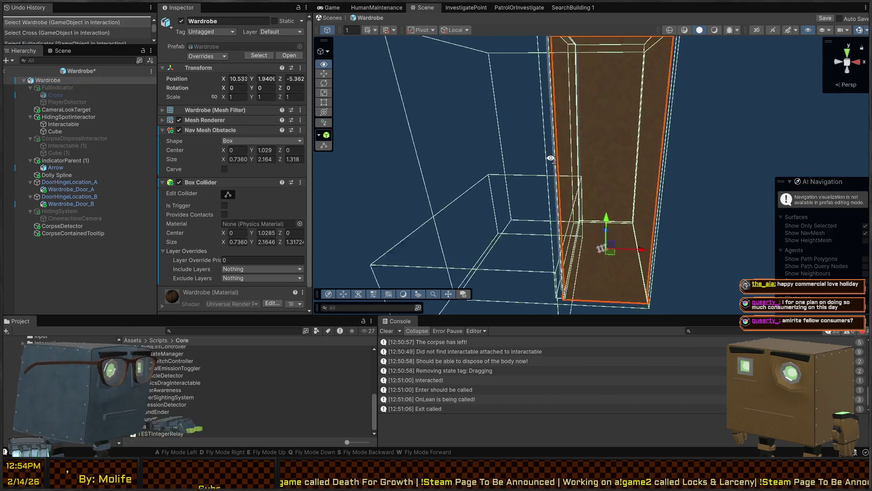
{"action": "scroll", "coordinate": [226, 179], "scroll_direction": "down", "scroll_amount": 2}
{"action": "mouse_move", "coordinate": [409, 170]}
{"action": "left_mouse_down"}
{"action": "mouse_move", "coordinate": [598, 170]}
{"action": "mouse_move", "coordinate": [593, 203]}
{"action": "mouse_move", "coordinate": [609, 206]}
{"action": "mouse_move", "coordinate": [597, 206]}
{"action": "mouse_move", "coordinate": [567, 169]}
{"action": "left_mouse_up"}
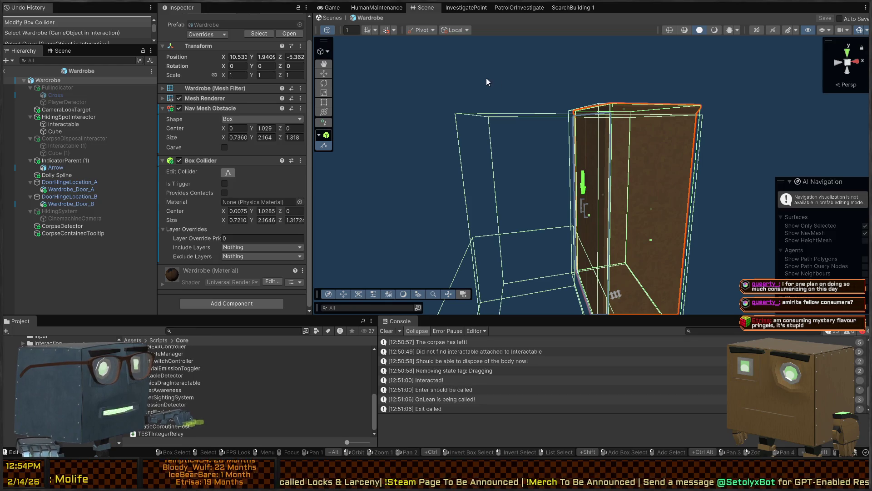
{"action": "left_click", "coordinate": [325, 18]}
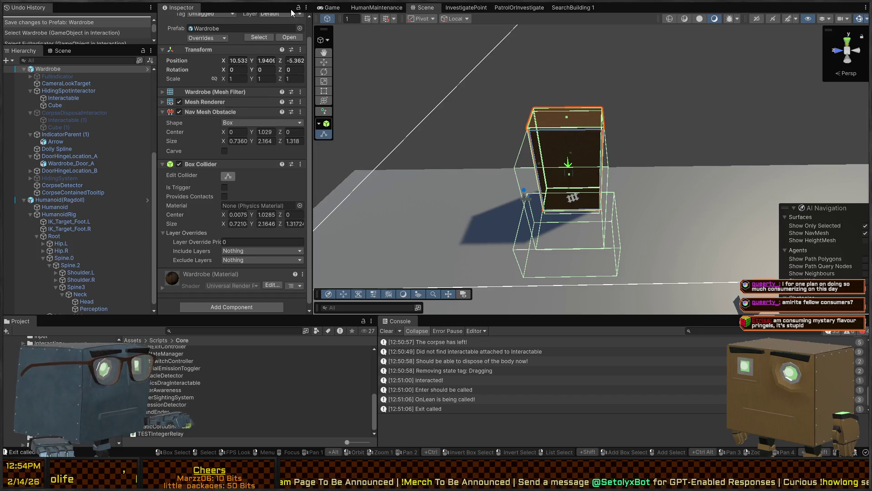
Start Play mode, steal the crowbar, then hide in and climb out of the wardrobe.
{"action": "key", "text": "ctrl+p"}
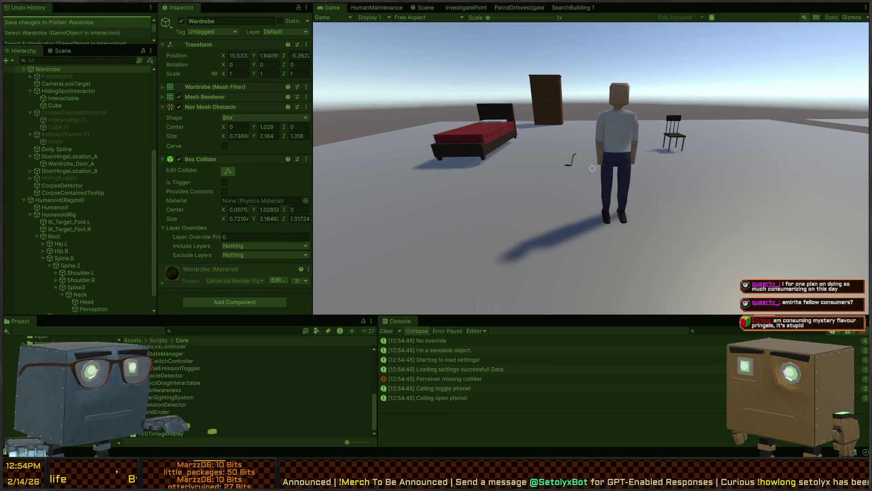
{"action": "key", "text": "w"}
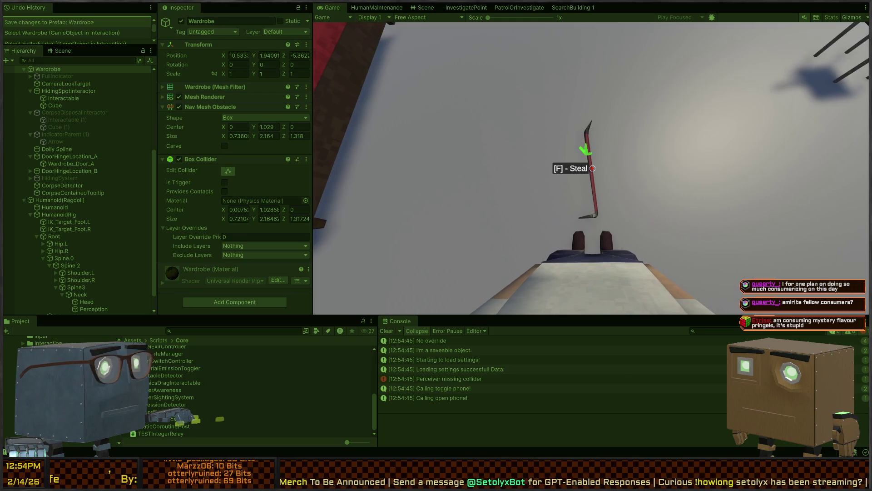
{"action": "key", "text": "f"}
{"action": "scroll", "coordinate": [593, 168], "scroll_direction": "down", "scroll_amount": 1}
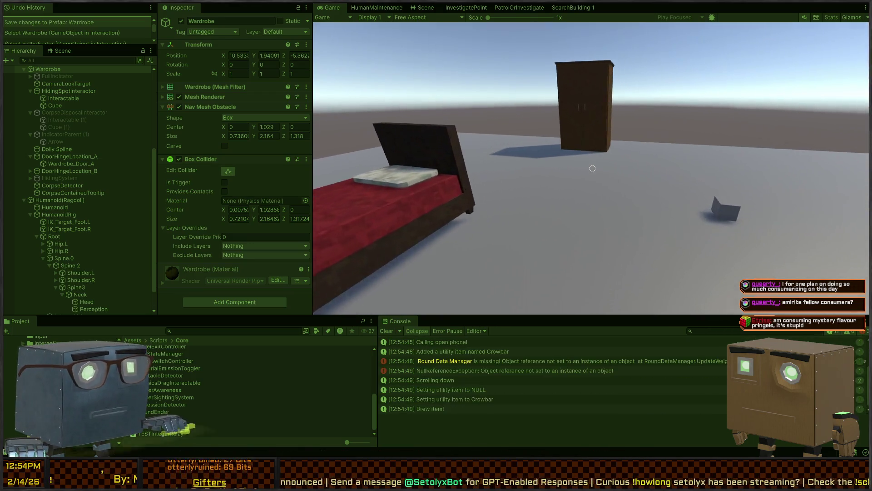
{"action": "key", "text": "w"}
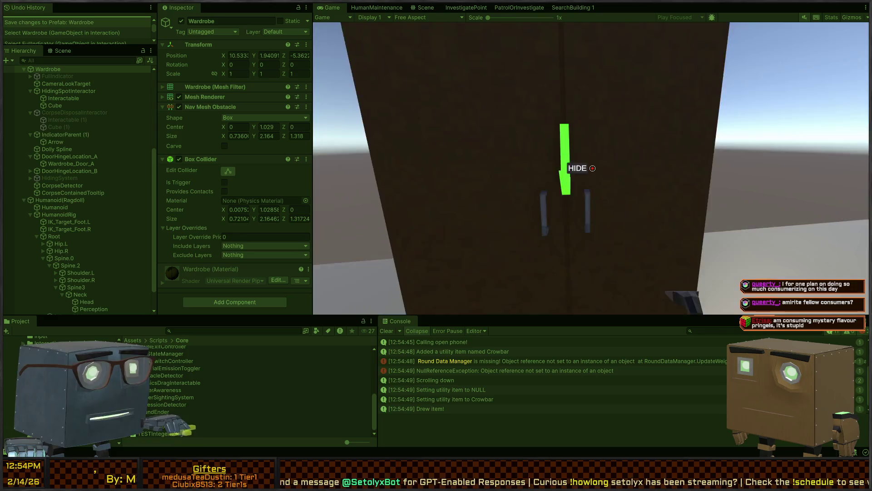
{"action": "key", "text": "s"}
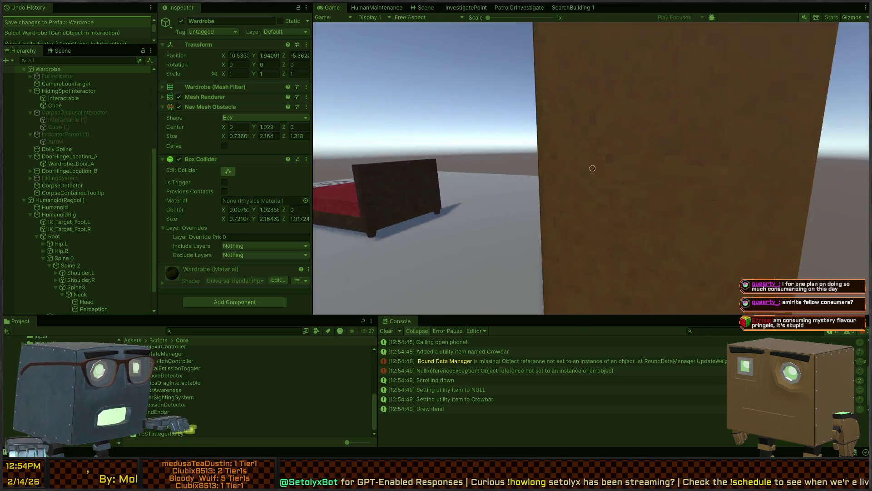
{"action": "key", "text": "f"}
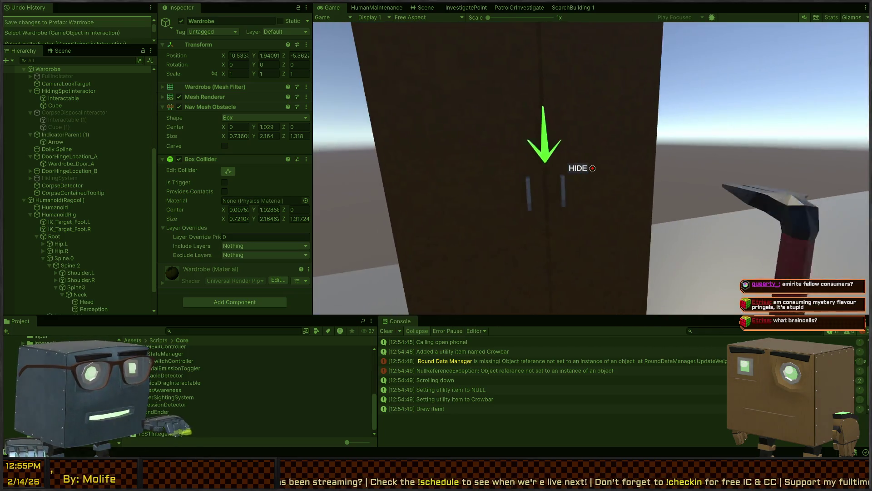
{"action": "key", "text": "e"}
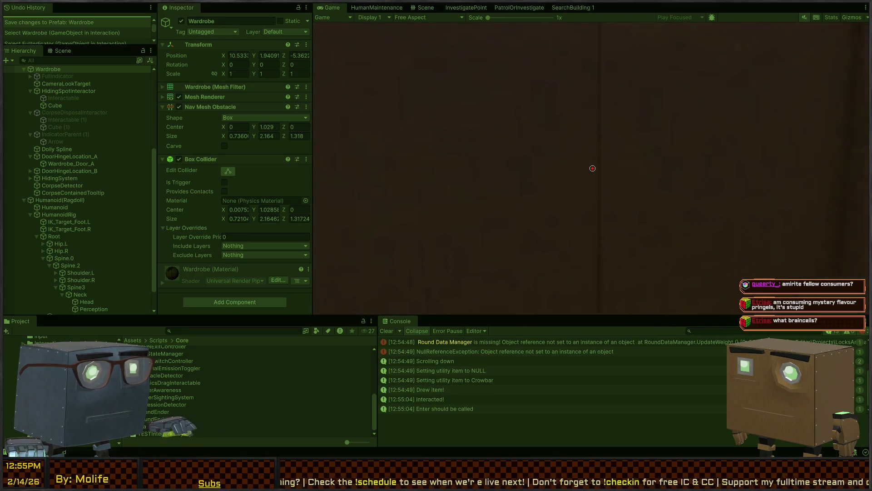
{"action": "key", "text": "e"}
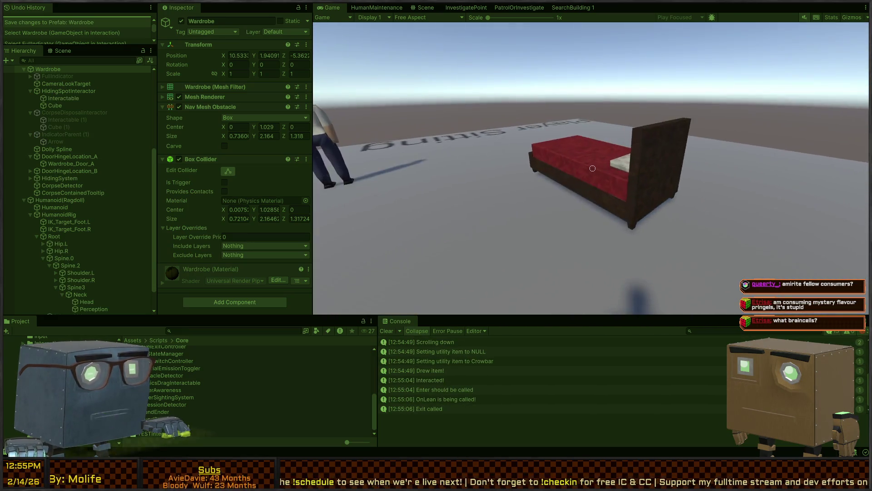
Knock out the NPC with the crowbar, dump his body in the wardrobe, and restart Play mode.
{"action": "key", "text": "w"}
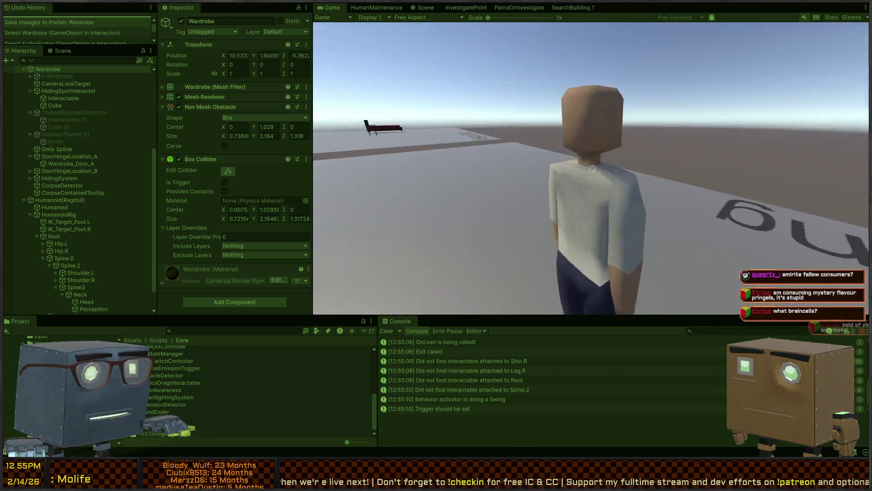
{"action": "left_click", "coordinate": [593, 168]}
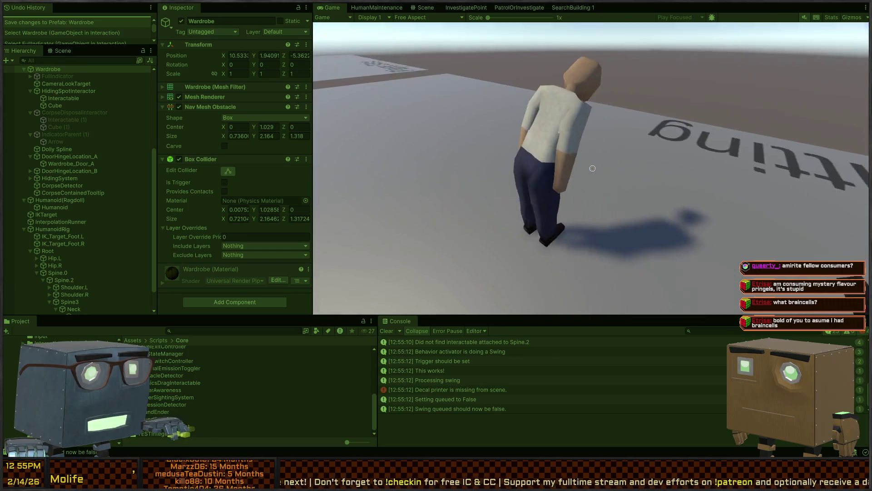
{"action": "left_click", "coordinate": [592, 168]}
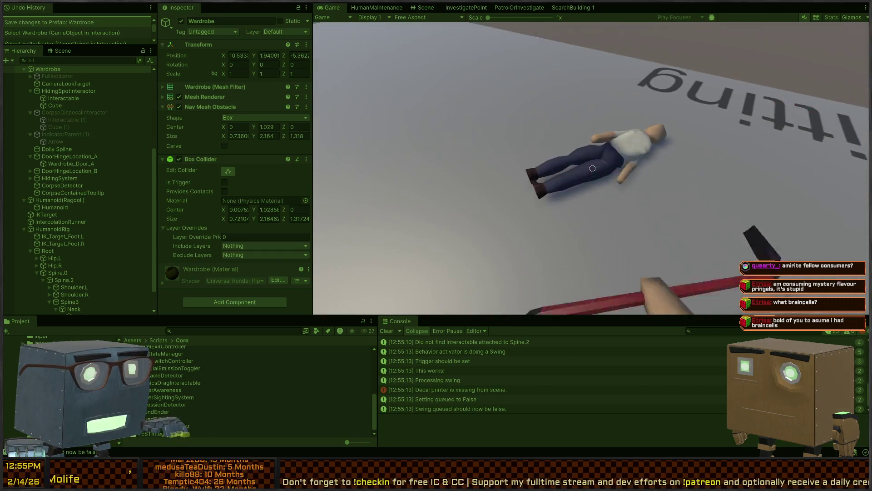
{"action": "left_click", "coordinate": [593, 168]}
{"action": "left_click", "coordinate": [593, 168]}
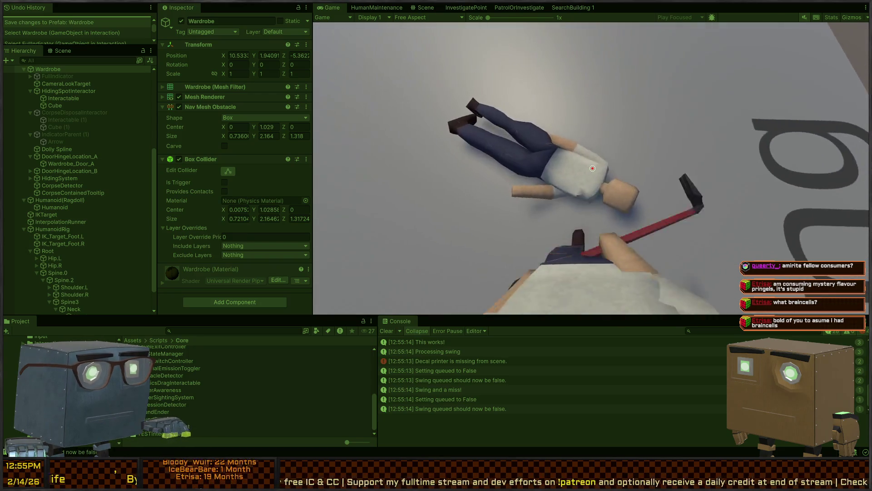
{"action": "left_click", "coordinate": [593, 168]}
{"action": "left_click", "coordinate": [592, 168]}
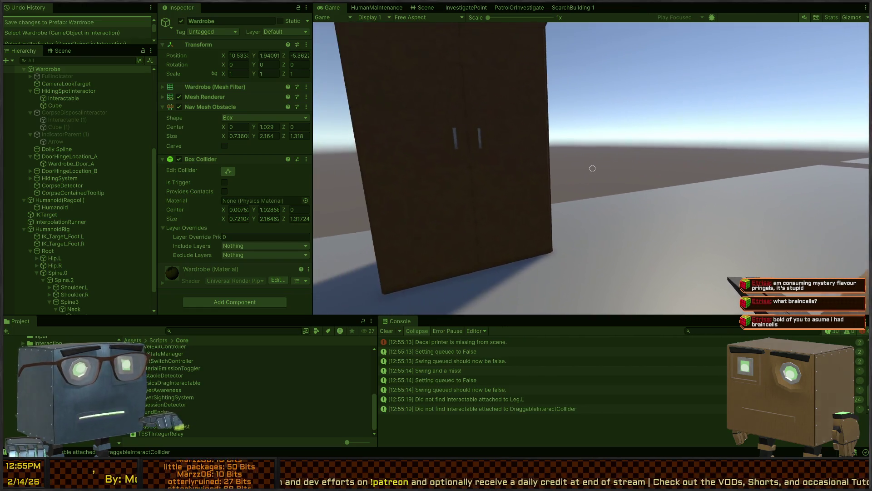
{"action": "left_click", "coordinate": [592, 168]}
{"action": "key", "text": "w"}
{"action": "left_click", "coordinate": [592, 168]}
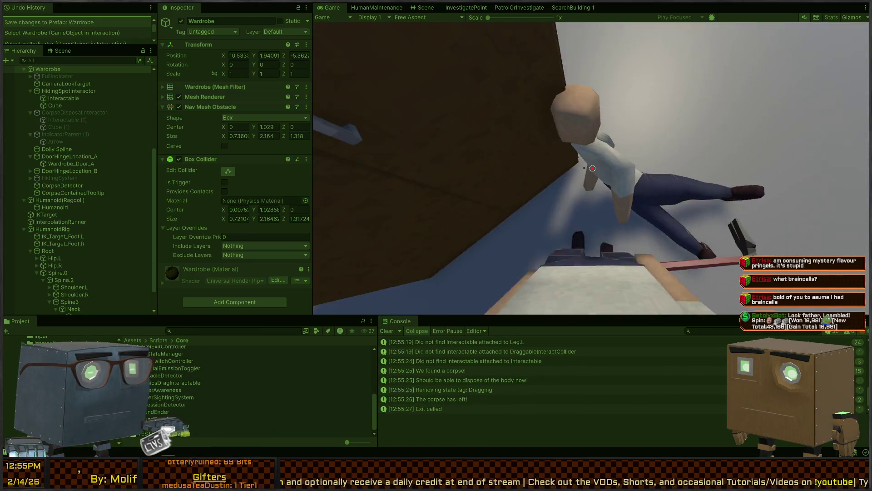
{"action": "left_click", "coordinate": [592, 168]}
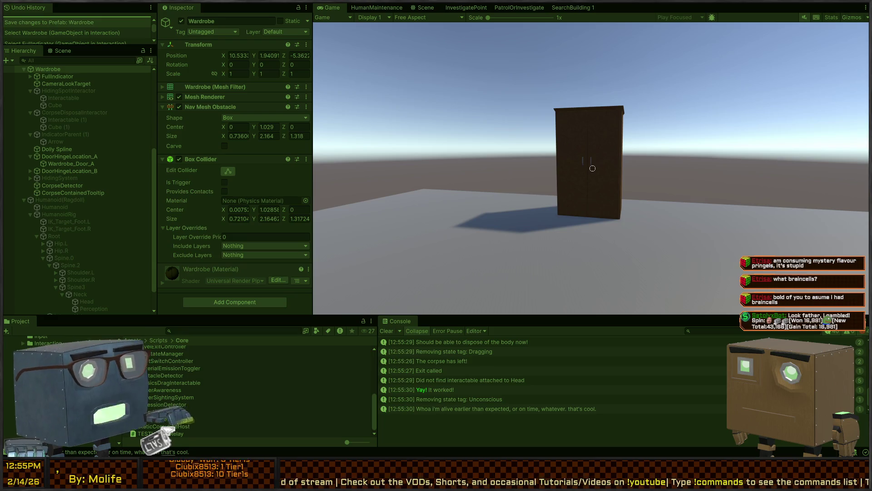
{"action": "key", "text": "ctrl+p"}
{"action": "key", "text": "ctrl+p"}
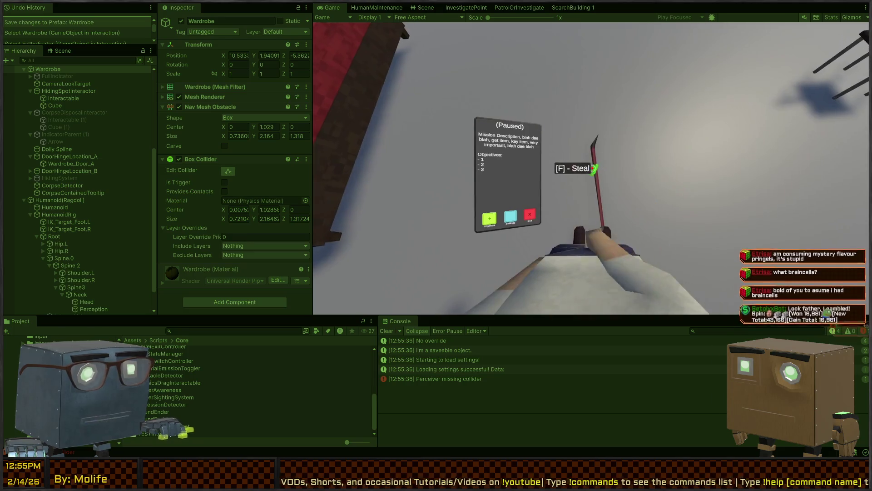
Knock the NPC unconscious again and dump his body into the wardrobe.
{"action": "scroll", "coordinate": [592, 168], "scroll_direction": "down", "scroll_amount": 1}
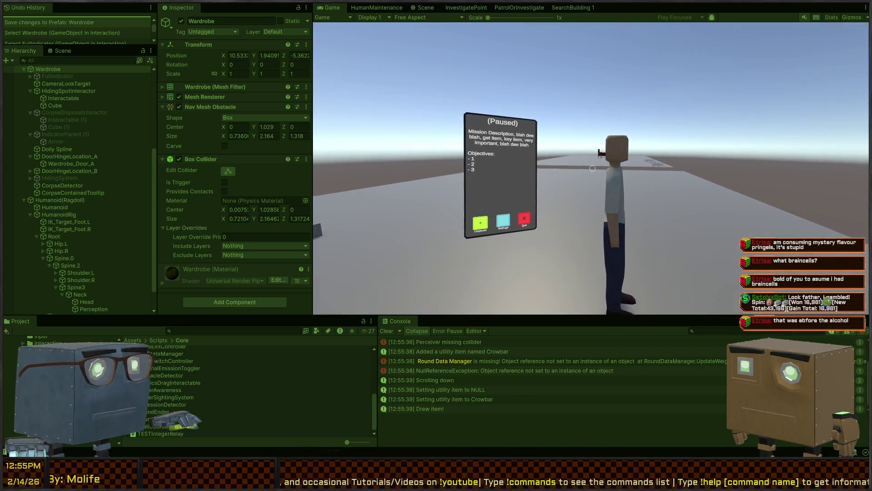
{"action": "left_click", "coordinate": [592, 169]}
{"action": "left_click", "coordinate": [593, 168]}
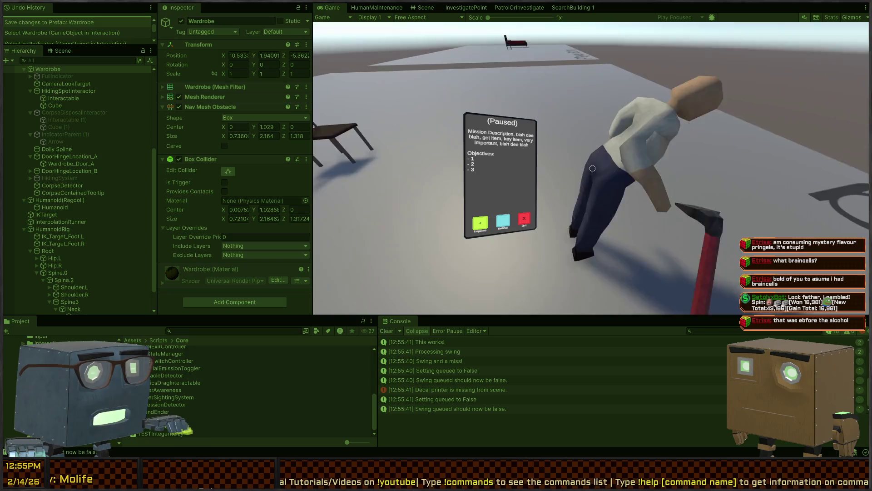
{"action": "left_click", "coordinate": [592, 169]}
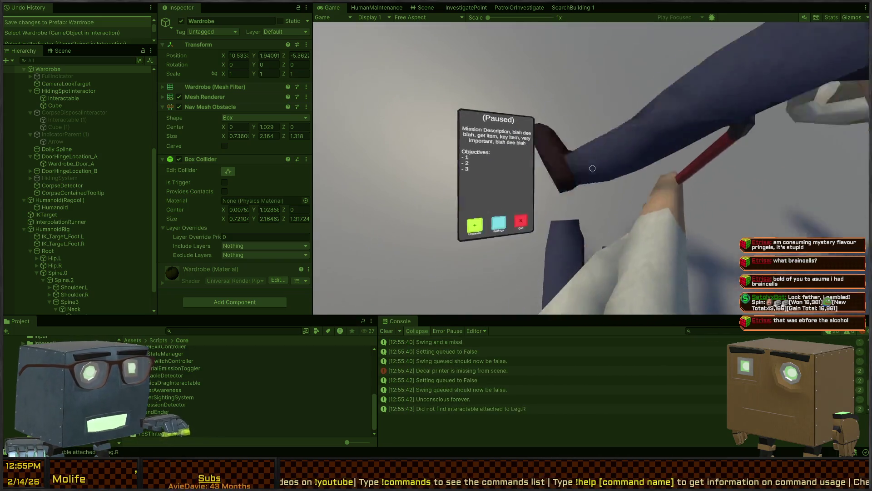
{"action": "left_click", "coordinate": [592, 169]}
{"action": "key", "text": "w"}
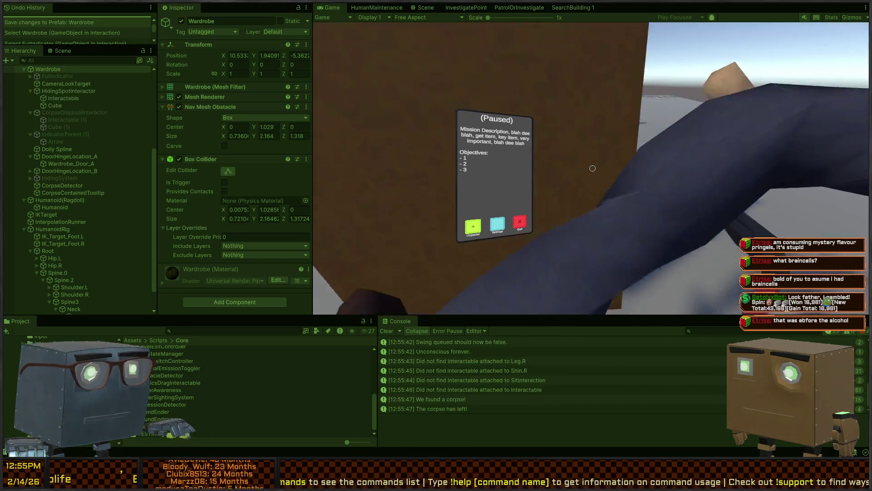
{"action": "left_click", "coordinate": [592, 169]}
Drag the ragdoll corpse back out of the wardrobe, stop Play mode, and return to Scene view.
{"action": "left_click", "coordinate": [593, 169]}
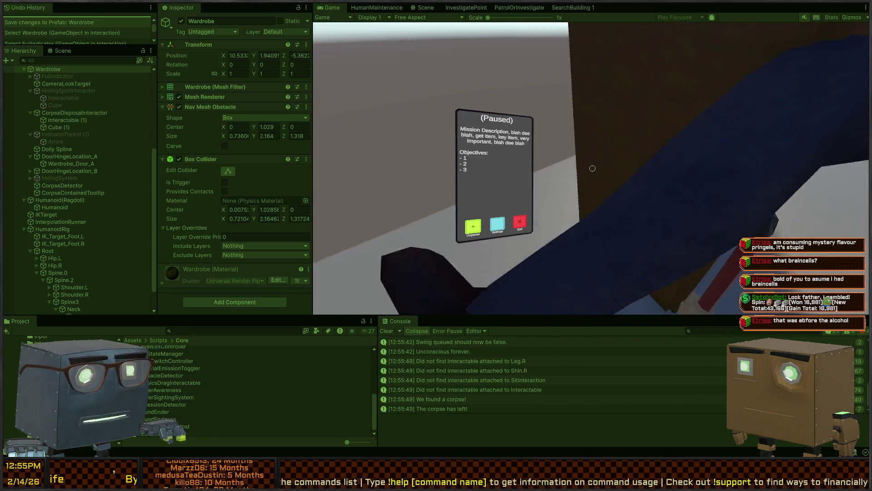
{"action": "left_click", "coordinate": [593, 169]}
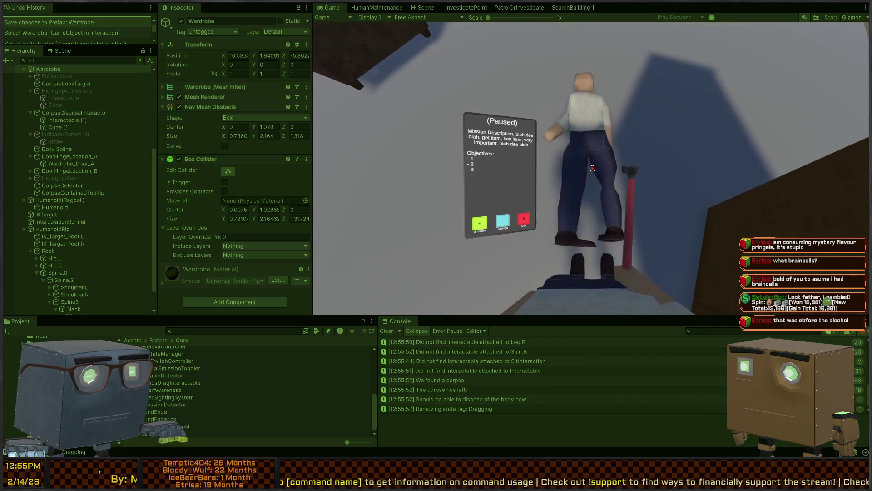
{"action": "left_click", "coordinate": [592, 168]}
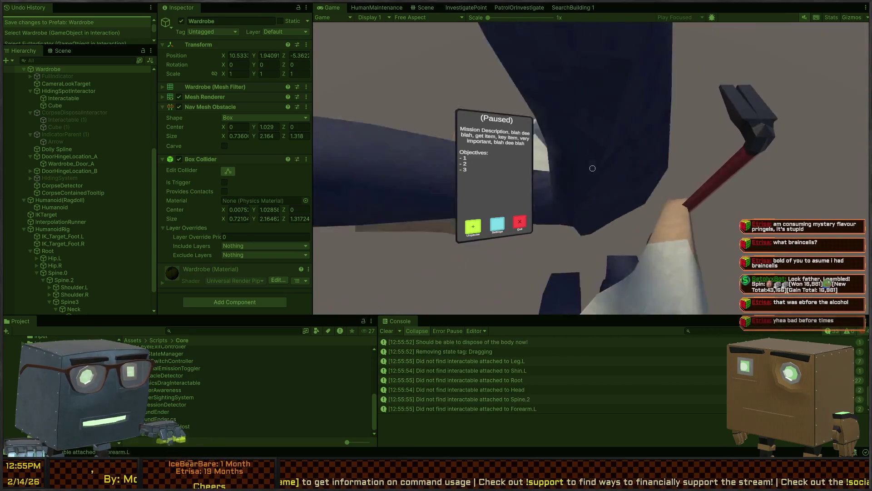
{"action": "key", "text": "ctrl+p"}
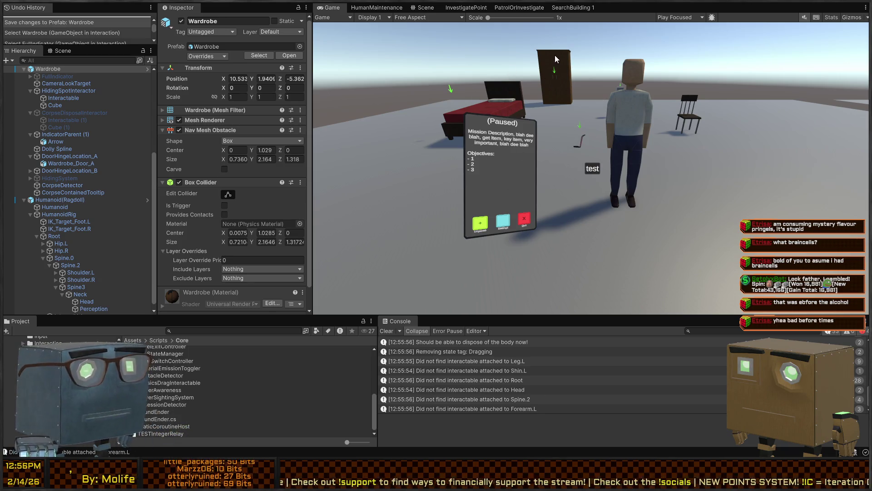
{"action": "left_click", "coordinate": [430, 10]}
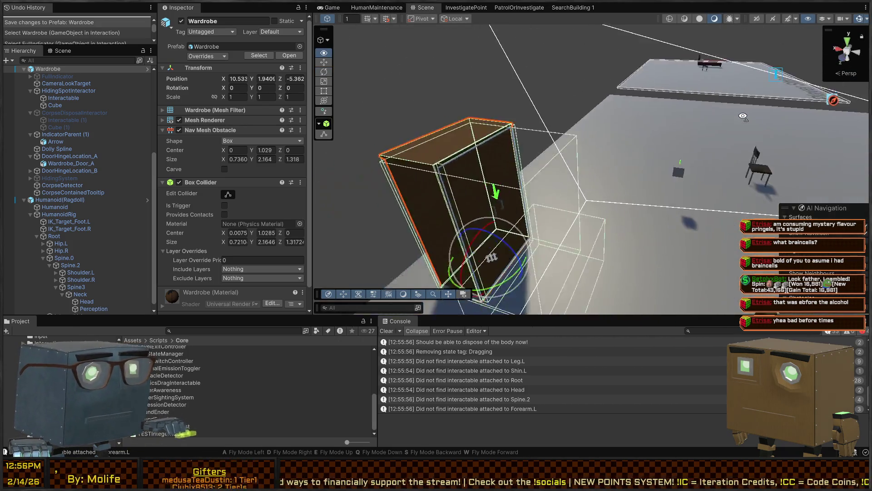
Start Play, knock out the NPC with the hammer, and dispose of his body in the wardrobe.
{"action": "key", "text": "ctrl+p"}
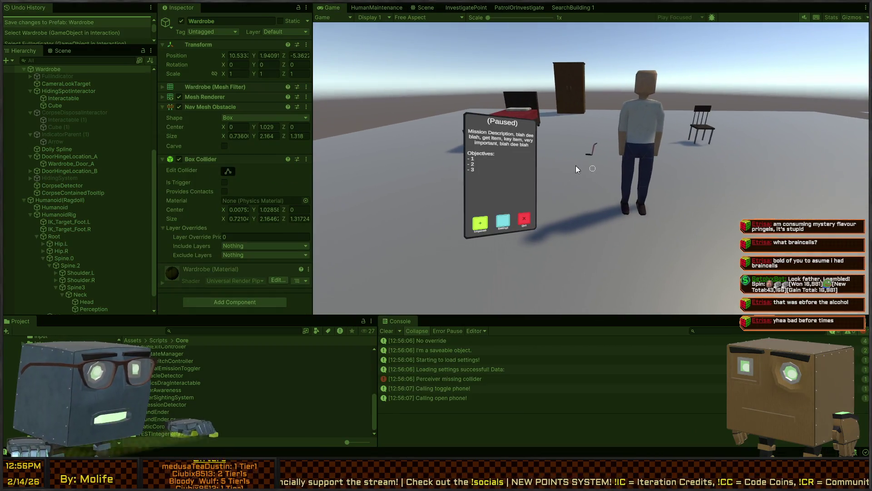
{"action": "key", "text": "Escape"}
{"action": "mouse_move", "coordinate": [592, 168]}
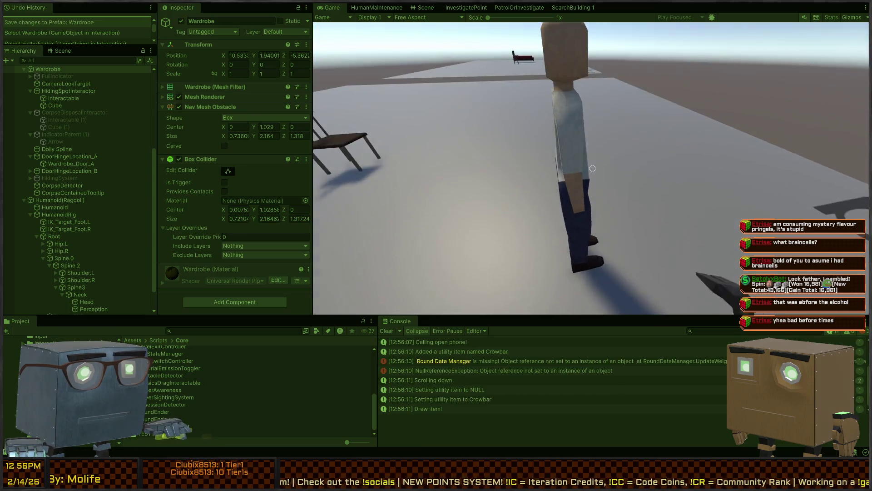
{"action": "left_click", "coordinate": [592, 169]}
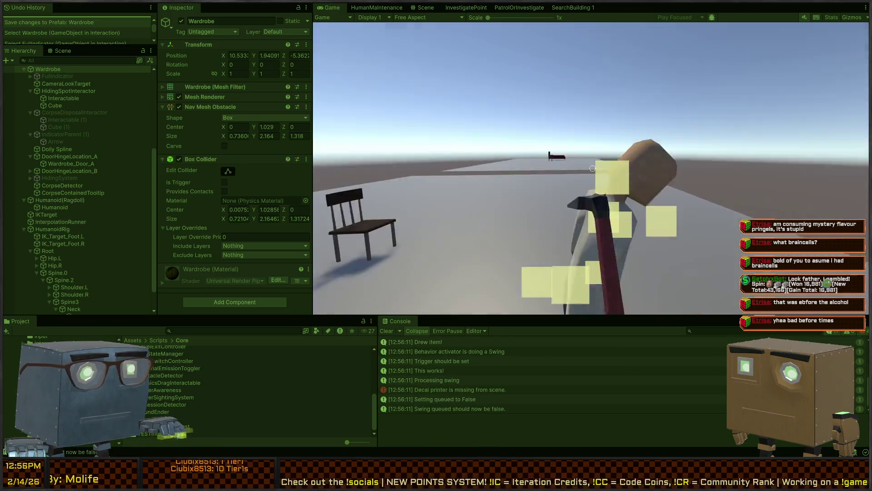
{"action": "left_click", "coordinate": [592, 168]}
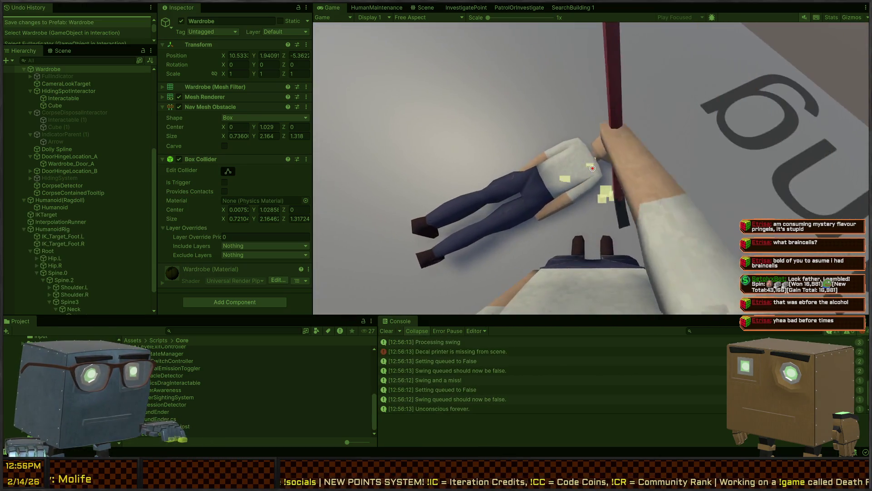
{"action": "key", "text": "f"}
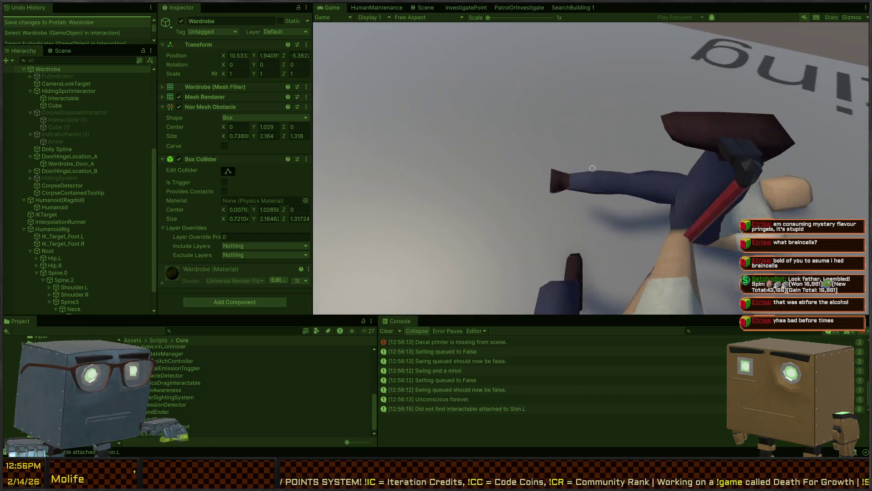
{"action": "key", "text": "f"}
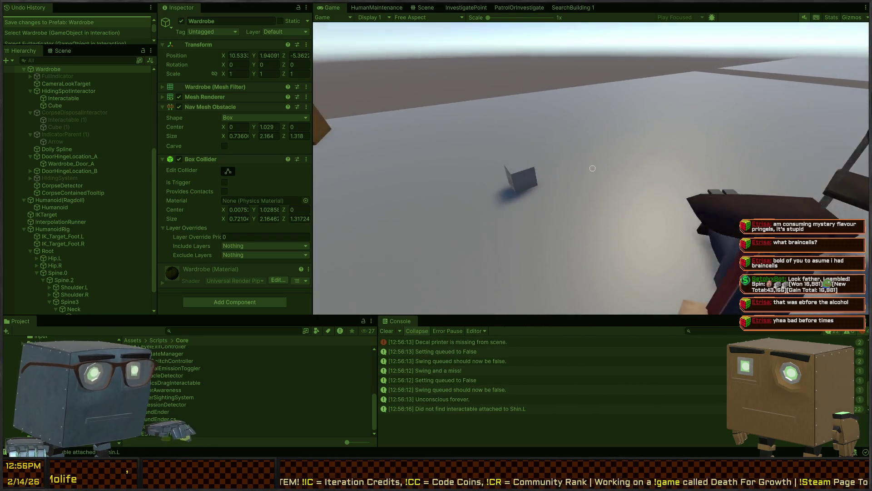
{"action": "key", "text": "w"}
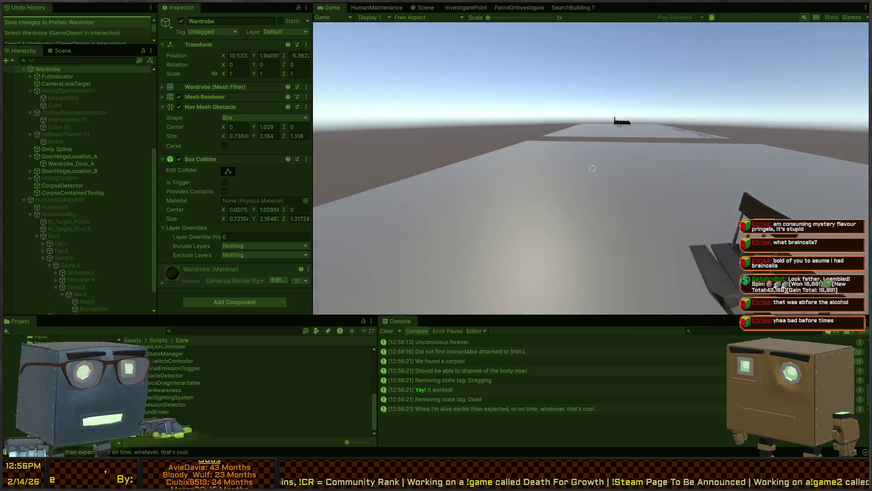
Walk to the bed and sleep, then return to the Scene view showing the bed and chair.
{"action": "key", "text": "w"}
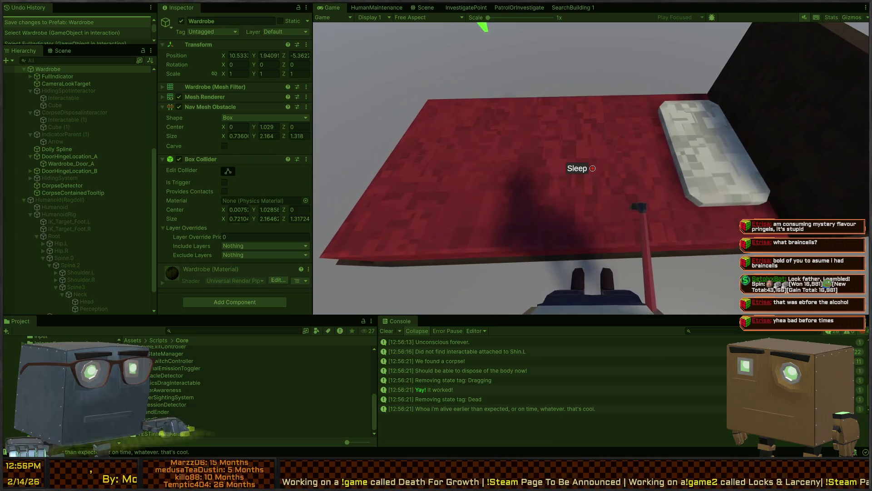
{"action": "key", "text": "e"}
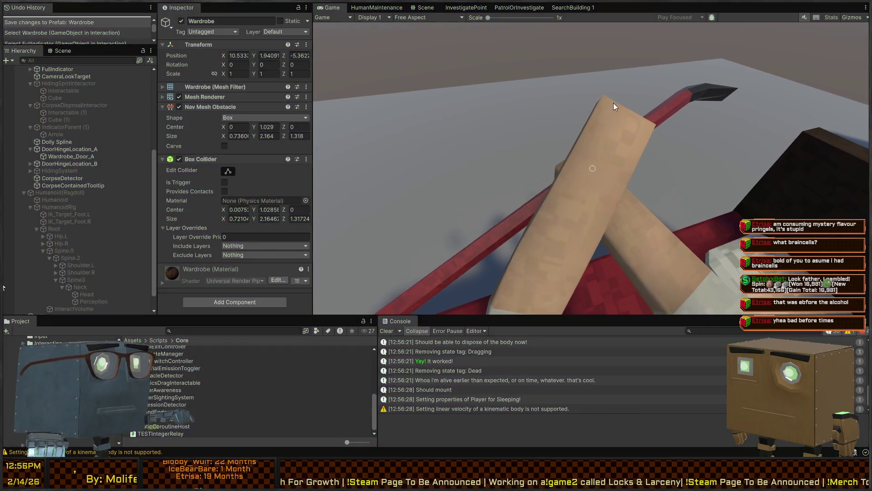
{"action": "key", "text": "ctrl+1"}
{"action": "mouse_move", "coordinate": [494, 178]}
{"action": "left_mouse_down"}
{"action": "mouse_move", "coordinate": [309, 189]}
{"action": "mouse_move", "coordinate": [334, 150]}
{"action": "left_mouse_up"}
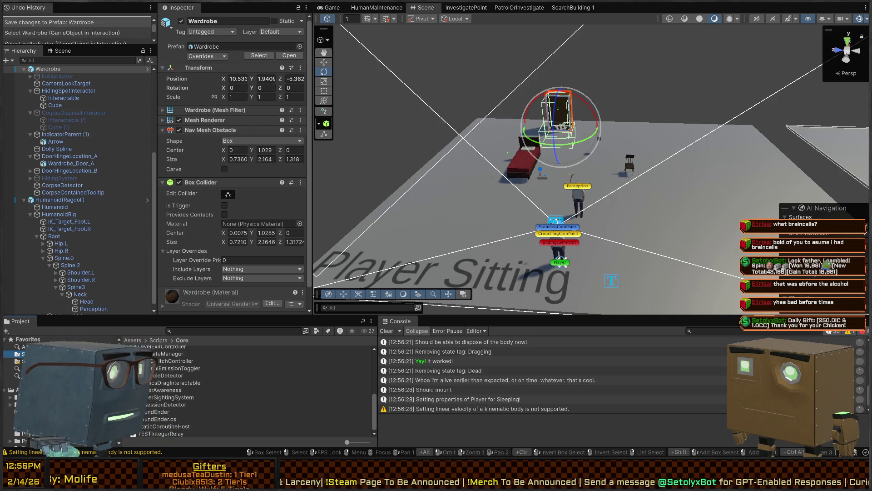
Open Mission 1 Remake2 from Assets/Scenes/Chapters/Prologue and select the house's Structure object.
{"action": "left_click", "coordinate": [158, 370]}
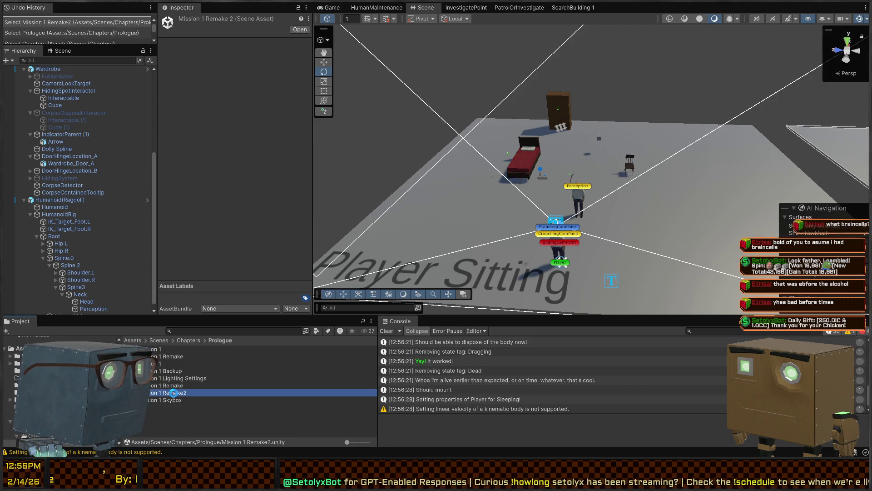
{"action": "mouse_move", "coordinate": [469, 267]}
{"action": "left_mouse_down"}
{"action": "mouse_move", "coordinate": [322, 148]}
{"action": "mouse_move", "coordinate": [719, 165]}
{"action": "mouse_move", "coordinate": [606, 146]}
{"action": "mouse_move", "coordinate": [536, 191]}
{"action": "mouse_move", "coordinate": [532, 181]}
{"action": "mouse_move", "coordinate": [517, 191]}
{"action": "mouse_move", "coordinate": [806, 170]}
{"action": "mouse_move", "coordinate": [713, 151]}
{"action": "mouse_move", "coordinate": [580, 205]}
{"action": "mouse_move", "coordinate": [362, 135]}
{"action": "mouse_move", "coordinate": [563, 172]}
{"action": "left_mouse_up"}
{"action": "left_click", "coordinate": [606, 146]}
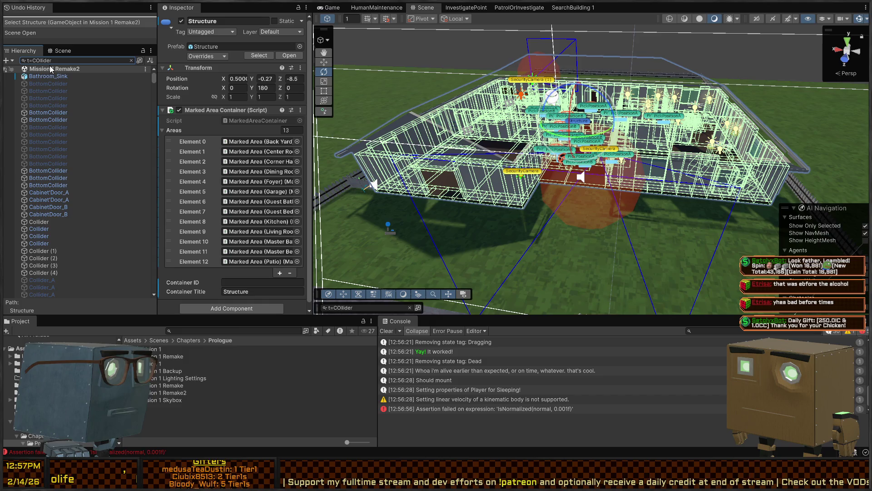
Frame Bathroom_Sink from the t:Collider-filtered Hierarchy and start playing the house level.
{"action": "double_click", "coordinate": [45, 77]}
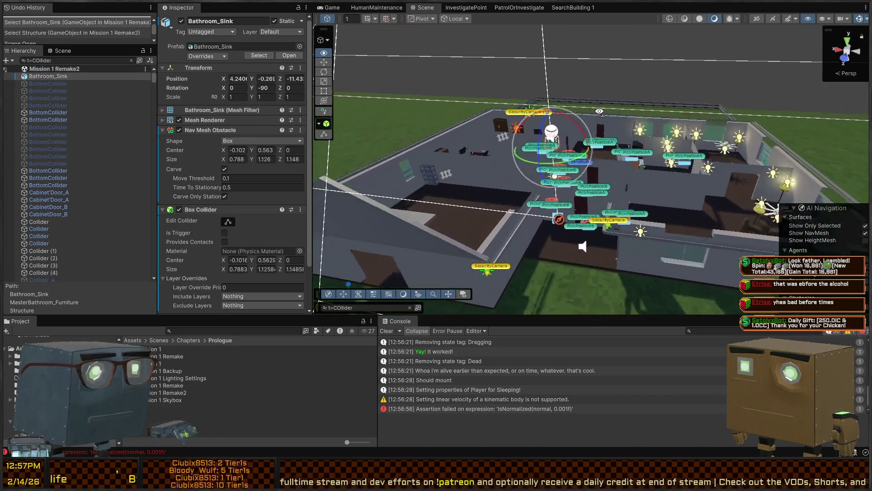
{"action": "mouse_move", "coordinate": [601, 158]}
{"action": "left_mouse_down"}
{"action": "mouse_move", "coordinate": [211, 128]}
{"action": "mouse_move", "coordinate": [542, 148]}
{"action": "left_mouse_up"}
{"action": "key", "text": "ctrl+p"}
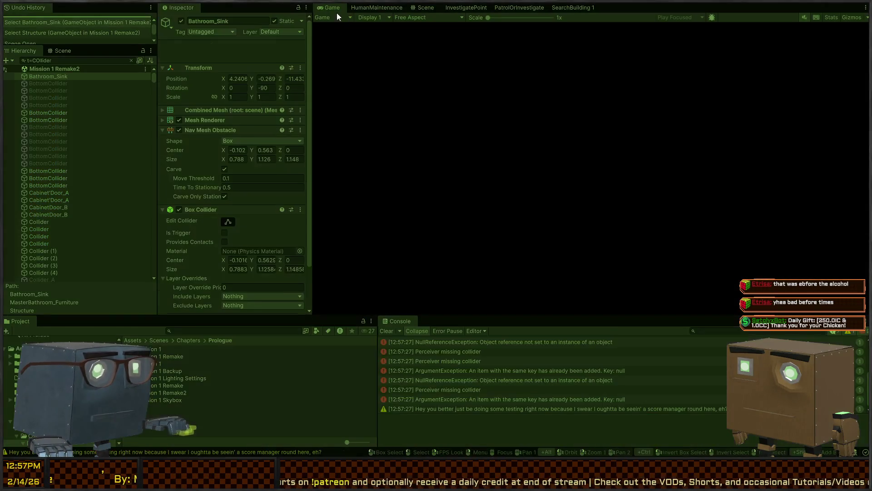
Walk the player around the house toward the red door, swing the crowbar, then return to Scene view.
{"action": "key", "text": "Escape"}
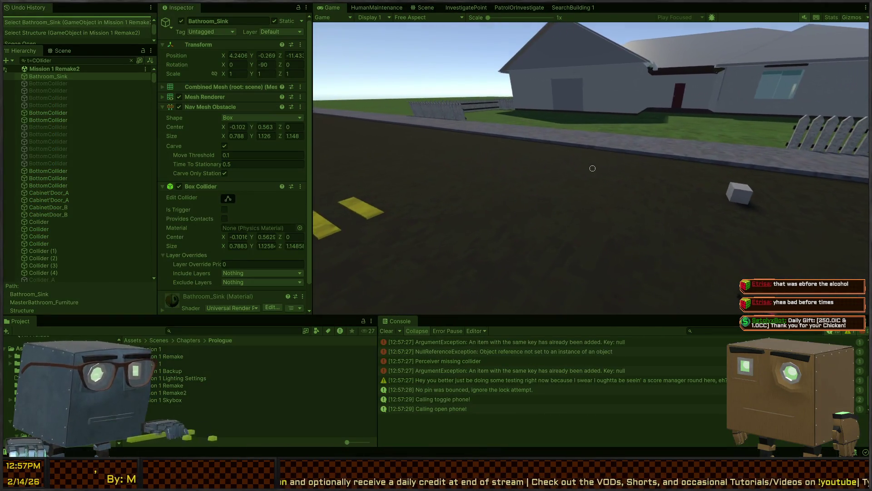
{"action": "key", "text": "w"}
{"action": "key", "text": "w"}
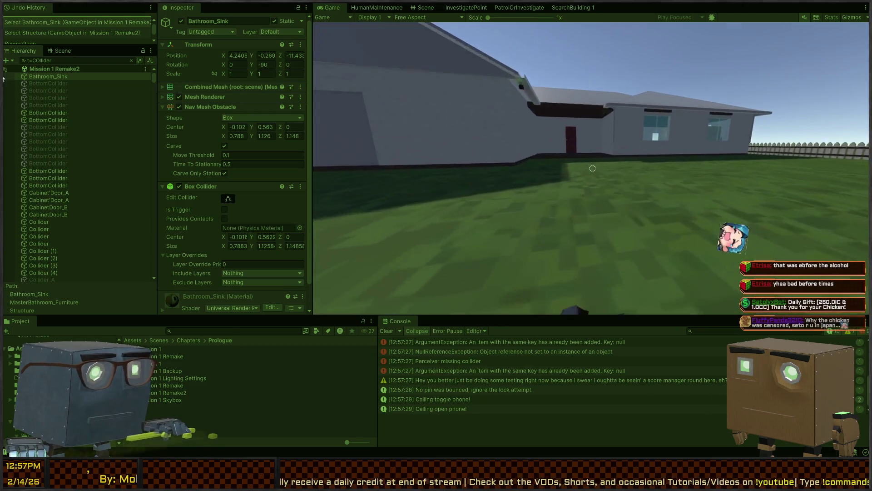
{"action": "key", "text": "w"}
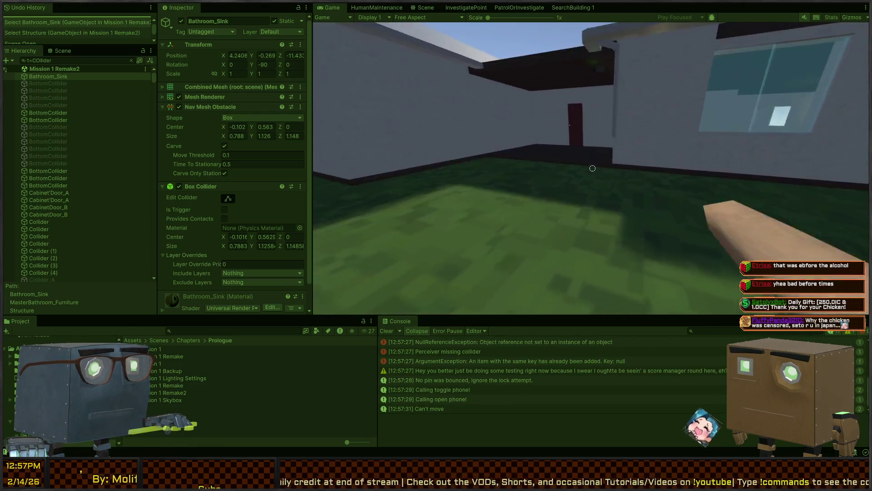
{"action": "key", "text": "s"}
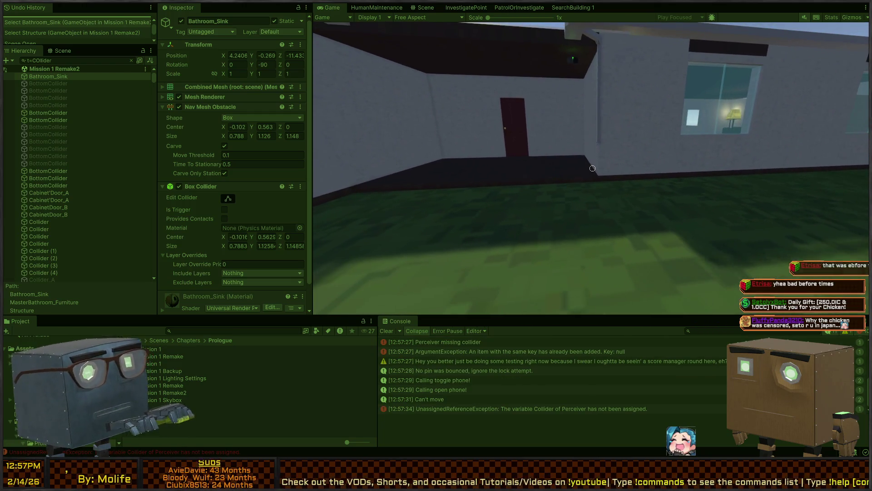
{"action": "key", "text": "w"}
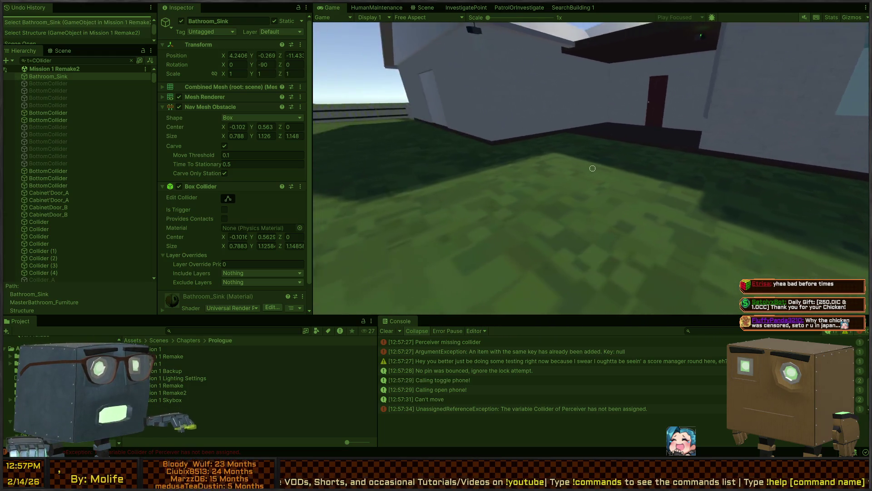
{"action": "key", "text": "w"}
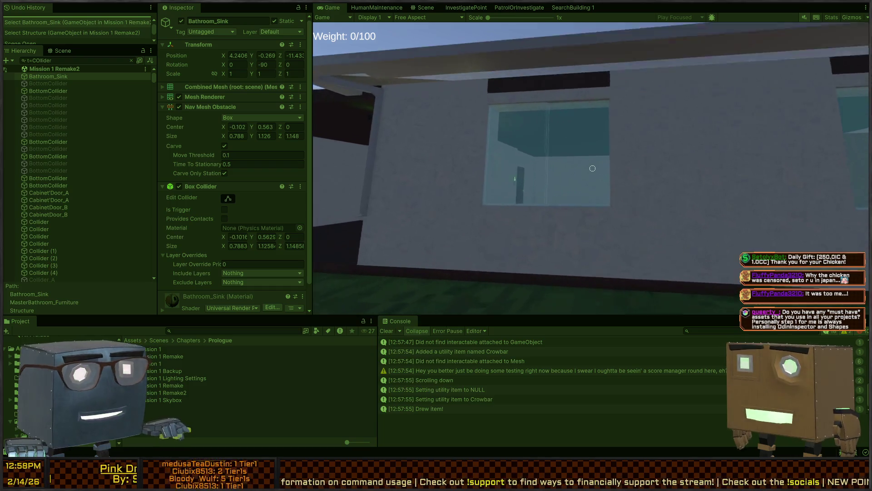
{"action": "left_click", "coordinate": [592, 168]}
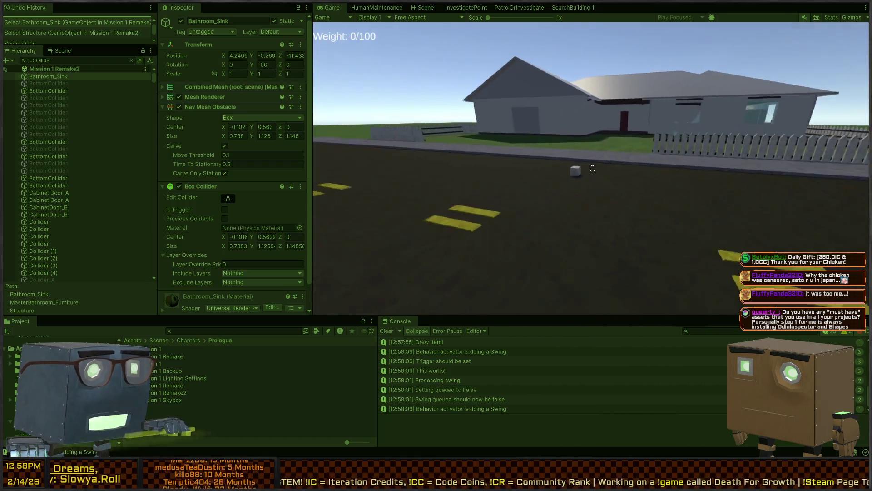
{"action": "key", "text": "w"}
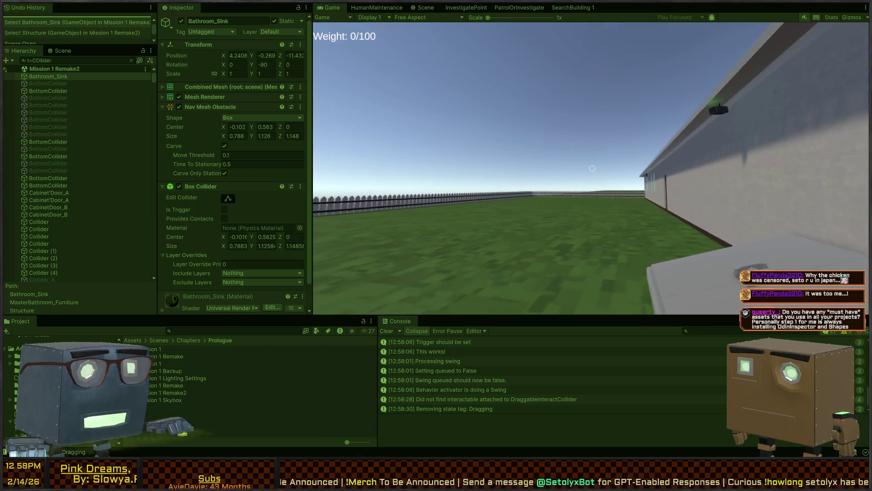
{"action": "key", "text": "ctrl+2"}
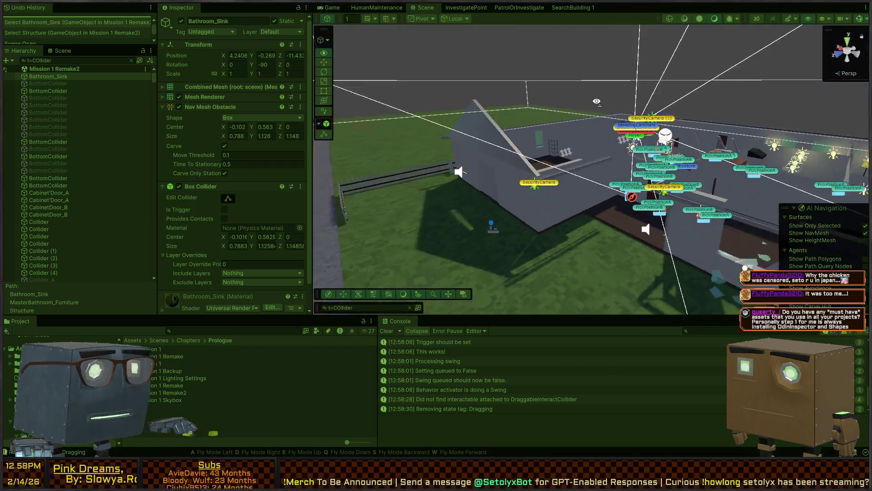
Select the Player's PerceivableCollider child and expand its Capsule Collider settings.
{"action": "left_click_drag", "start_coordinate": [442, 132], "coordinate": [508, 207]}
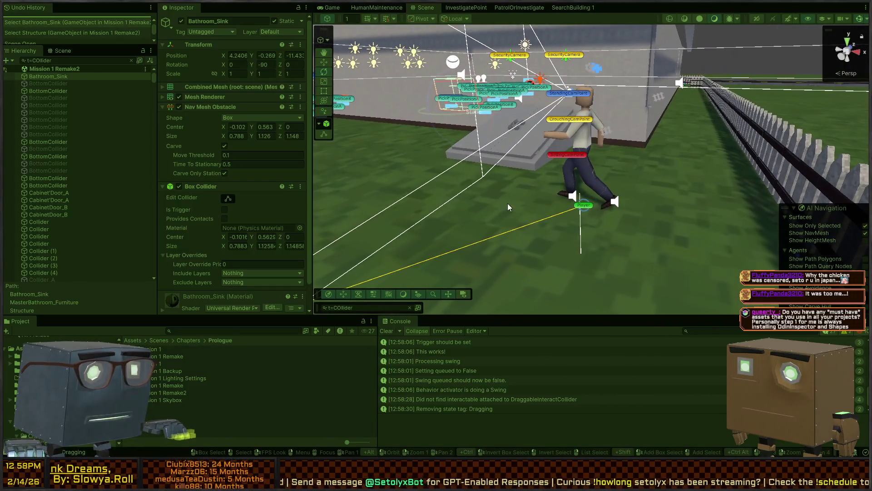
{"action": "left_click", "coordinate": [590, 205]}
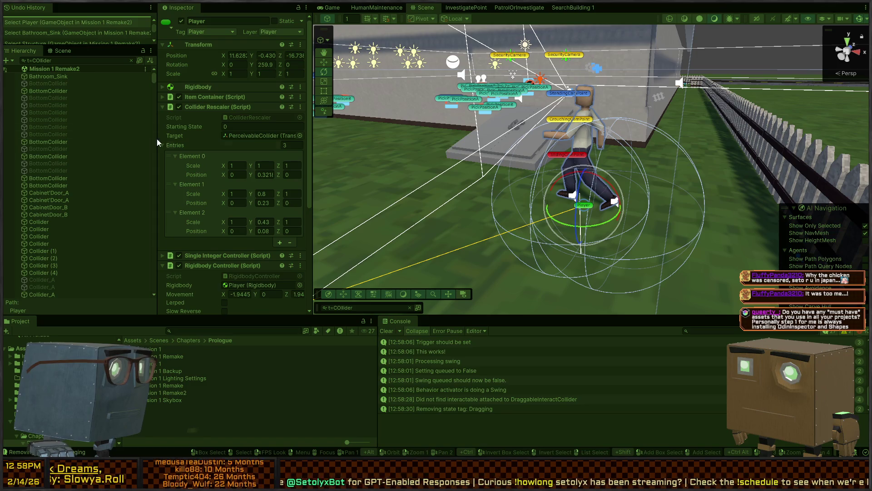
{"action": "left_click", "coordinate": [255, 138]}
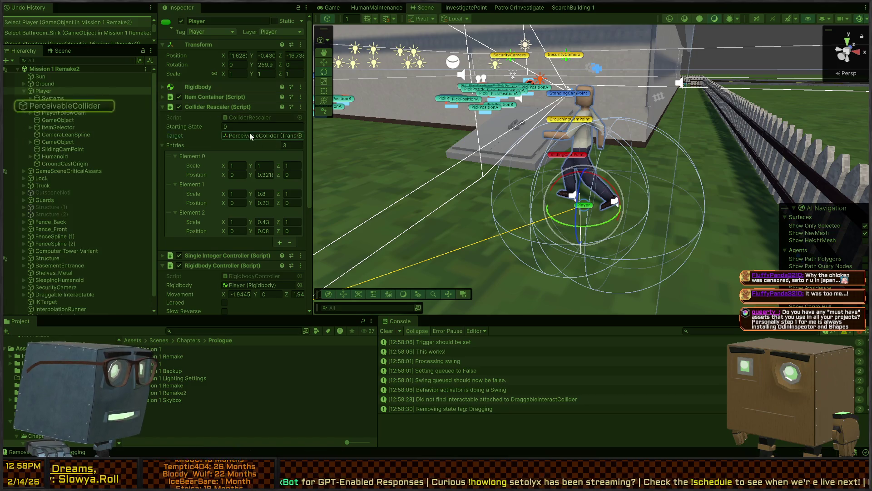
{"action": "left_click", "coordinate": [68, 105]}
{"action": "left_click_drag", "start_coordinate": [613, 139], "coordinate": [609, 131]}
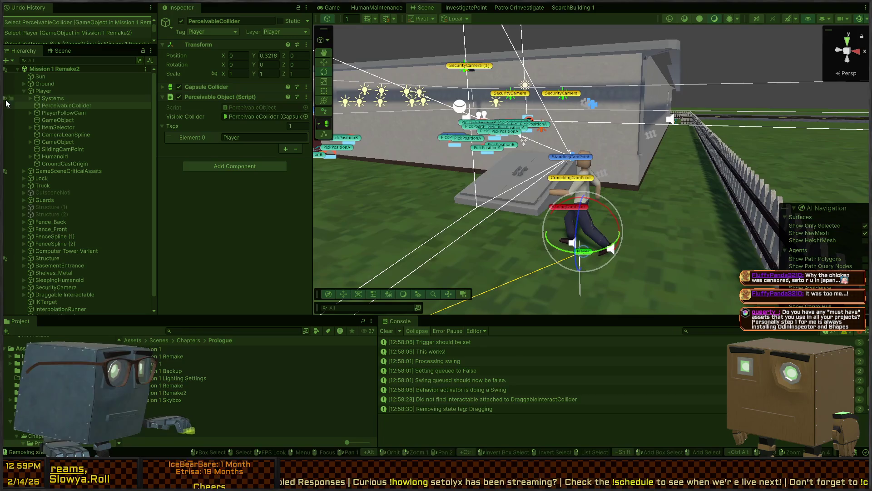
{"action": "left_click_drag", "start_coordinate": [562, 165], "coordinate": [564, 164]}
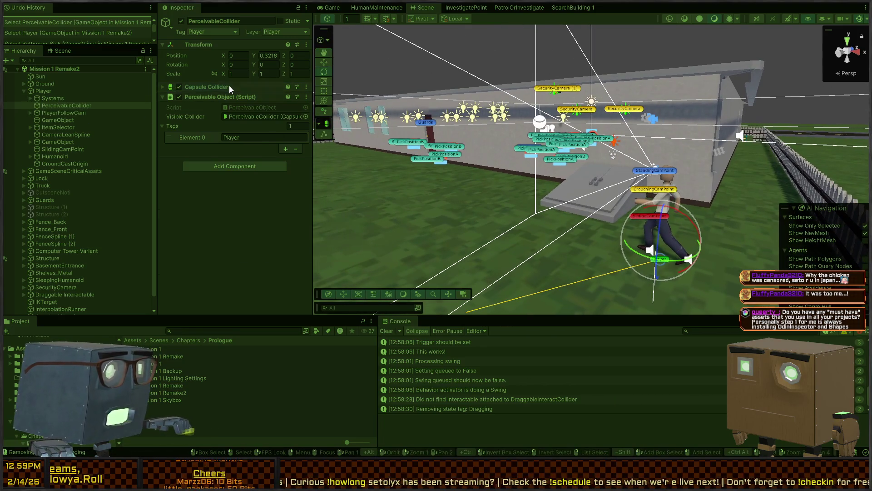
{"action": "left_click", "coordinate": [229, 88]}
Fly the view to the player beside the truck, briefly play-test, and make the player crouch.
{"action": "mouse_move", "coordinate": [668, 120]}
{"action": "left_mouse_down"}
{"action": "mouse_move", "coordinate": [676, 111]}
{"action": "mouse_move", "coordinate": [638, 163]}
{"action": "left_mouse_up"}
{"action": "left_click_drag", "start_coordinate": [665, 123], "coordinate": [477, 122]}
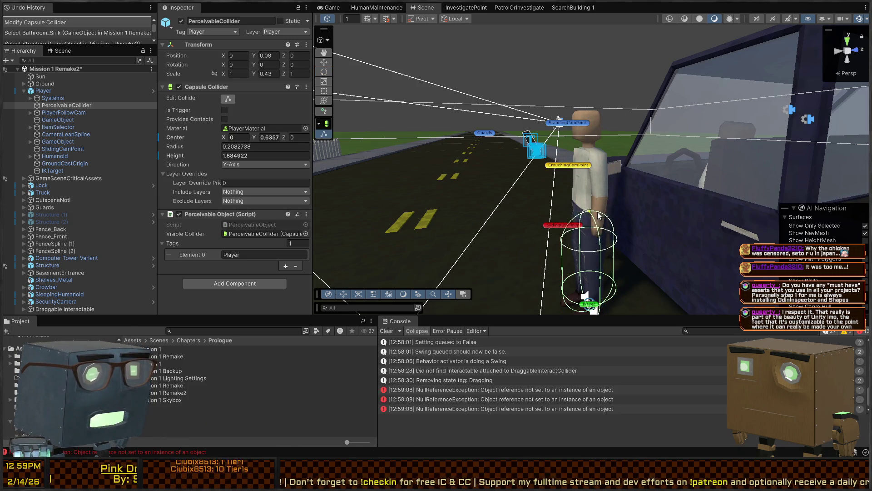
{"action": "key", "text": "ctrl+p"}
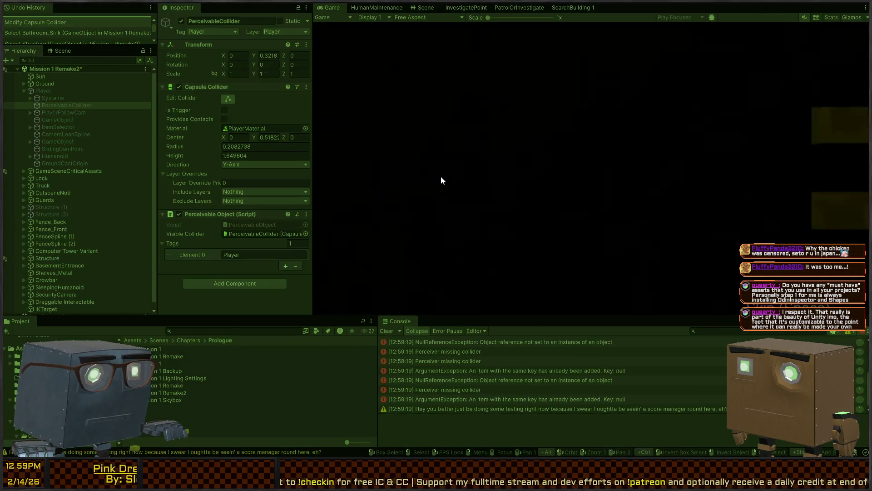
{"action": "key", "text": "ctrl+p"}
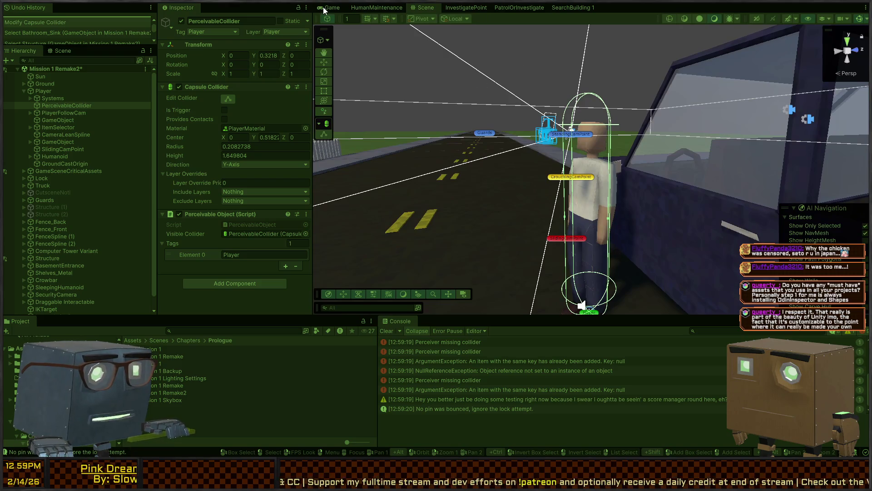
{"action": "left_click", "coordinate": [328, 8]}
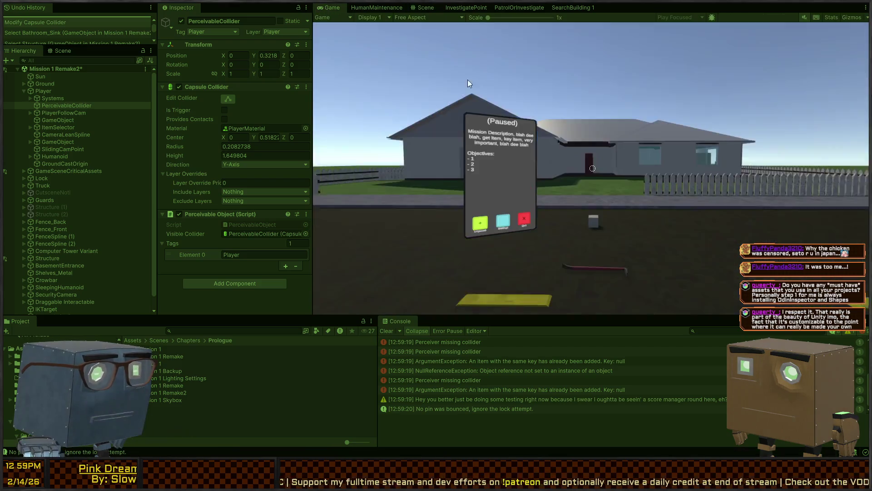
{"action": "left_click", "coordinate": [426, 7]}
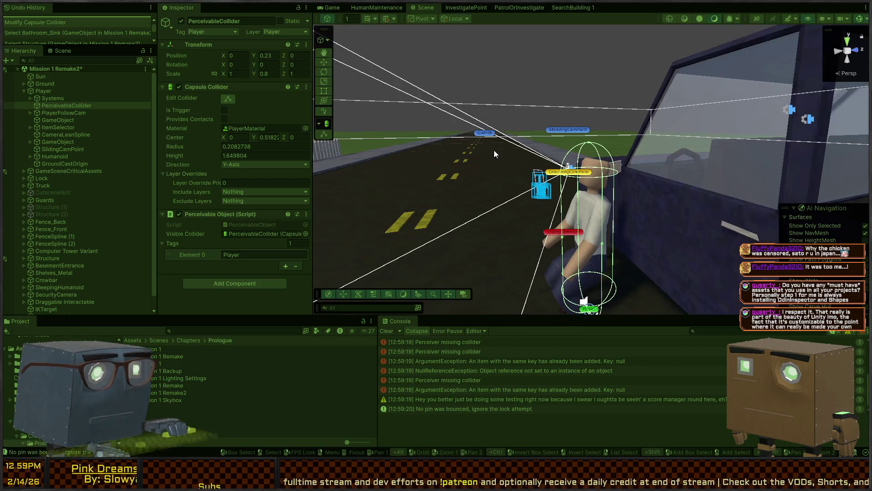
Shorten the PerceivableCollider capsule to height 1.442847, center Y about 0.4147, and start a play test.
{"action": "key", "text": "ctrl+2"}
{"action": "key", "text": "ctrl+1"}
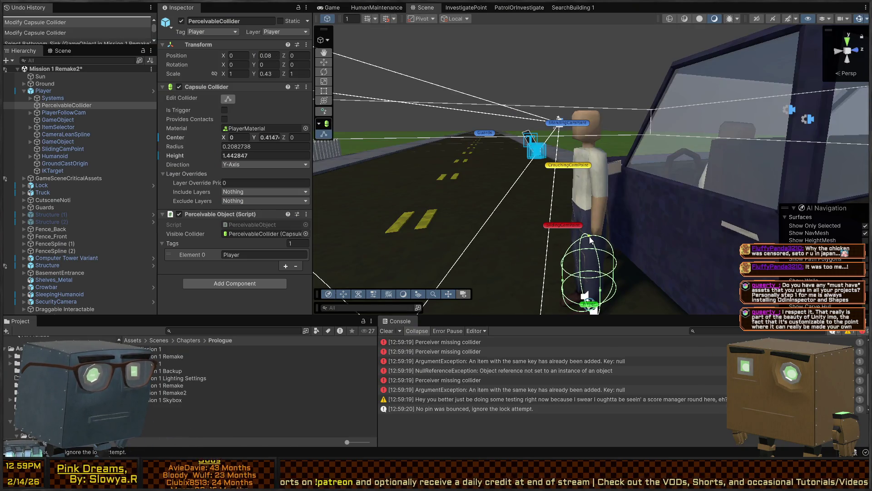
{"action": "key", "text": "ctrl+p"}
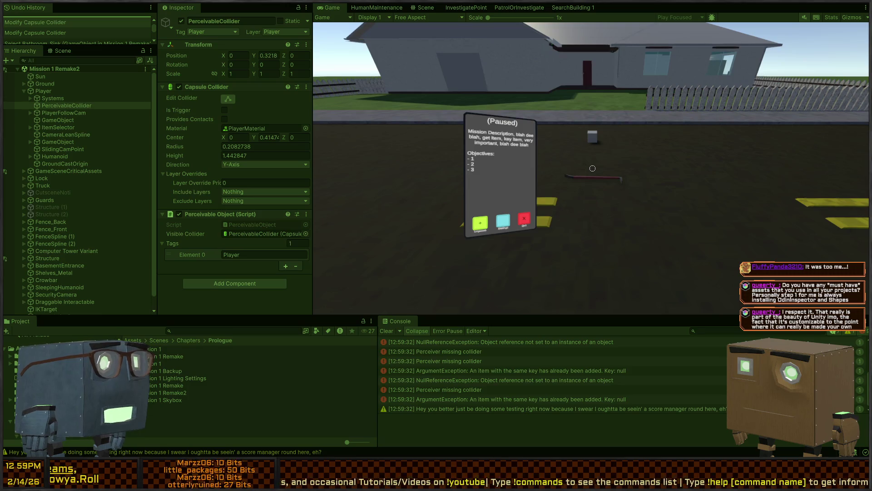
Put away the phone, pick up the crowbar, and walk across the lawn into the house.
{"action": "key", "text": "Tab"}
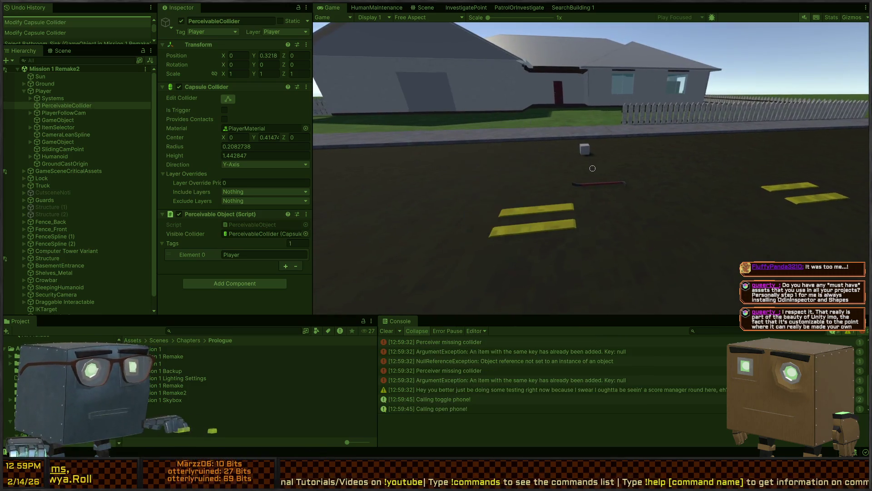
{"action": "key", "text": "f"}
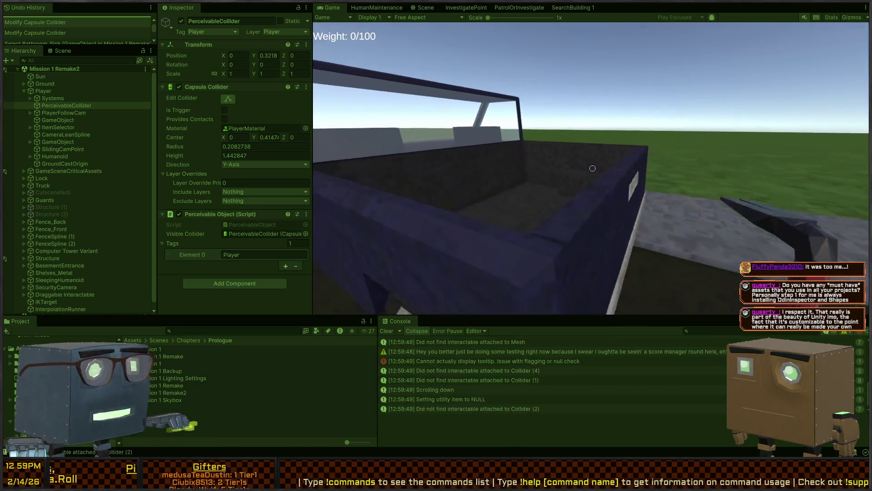
{"action": "scroll", "coordinate": [593, 168], "scroll_direction": "down", "scroll_amount": 1}
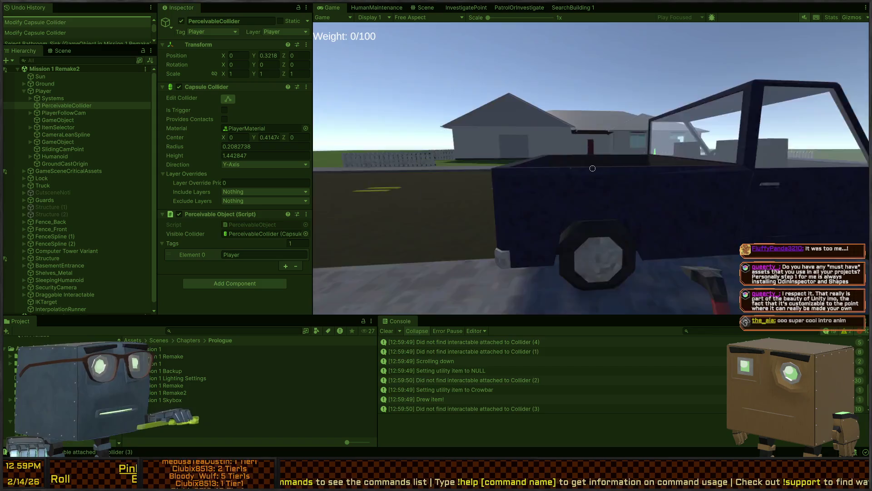
{"action": "key", "text": "w"}
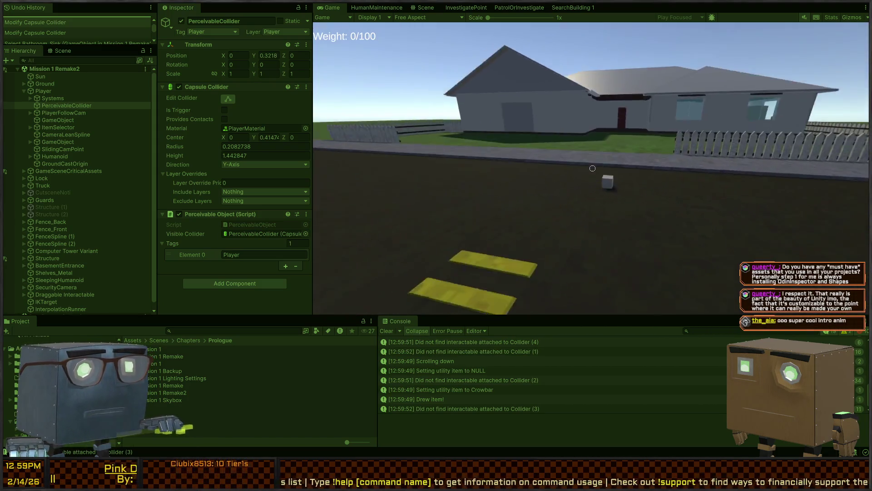
{"action": "key", "text": "w"}
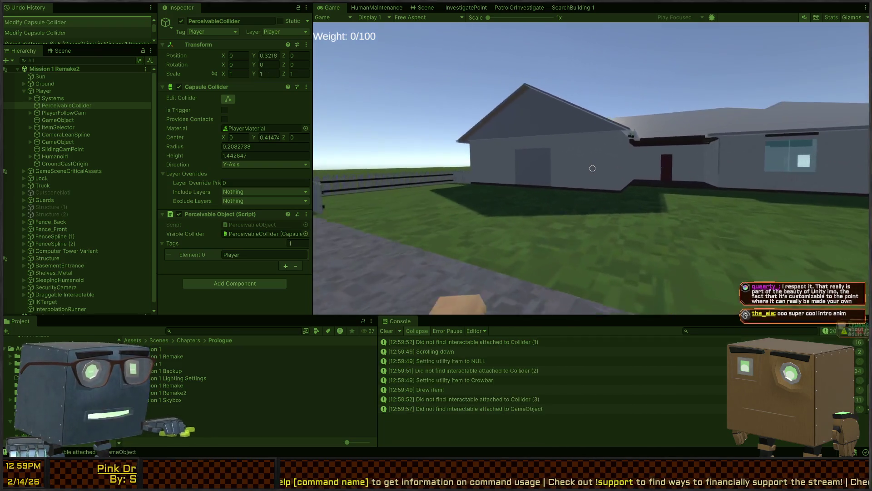
{"action": "key", "text": "w"}
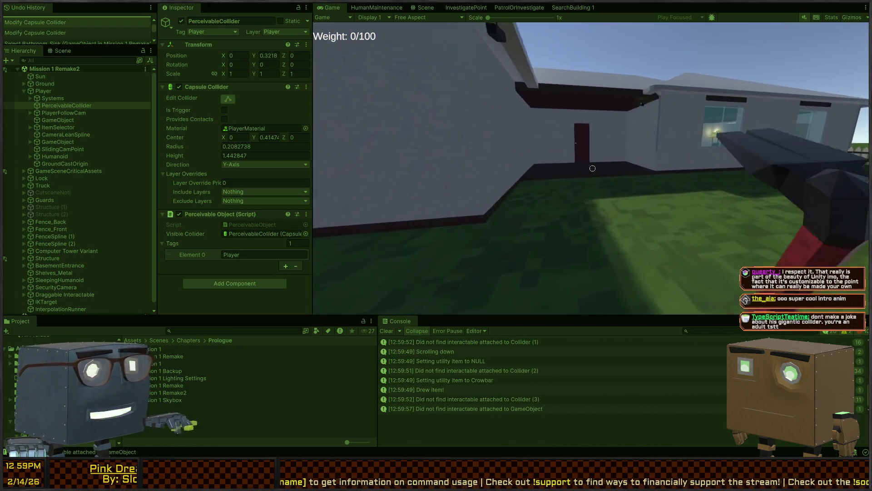
{"action": "key", "text": "w"}
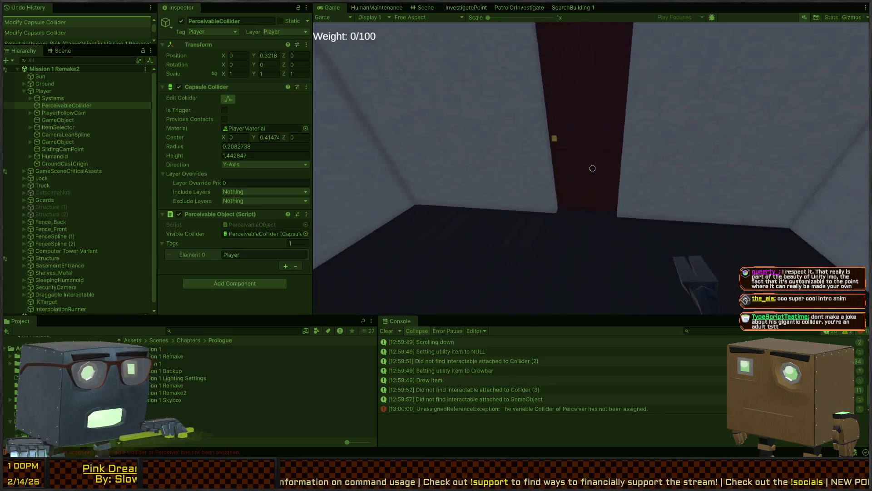
{"action": "key", "text": "w"}
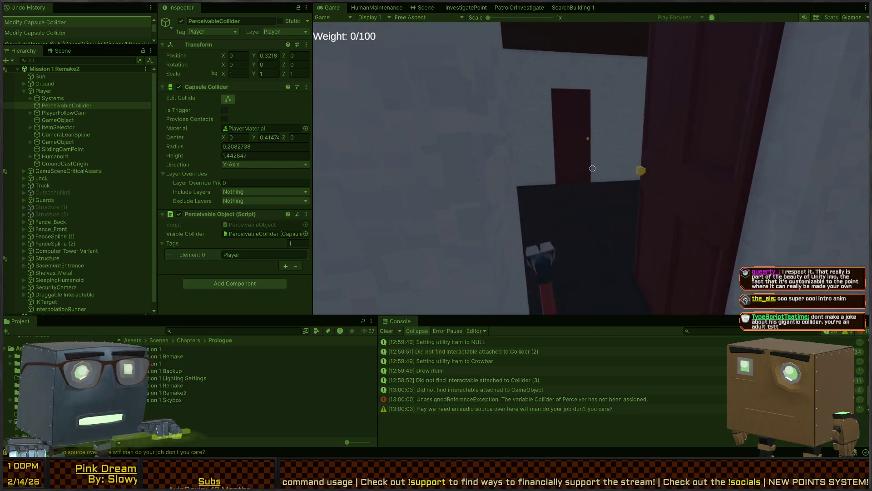
{"action": "key", "text": "w"}
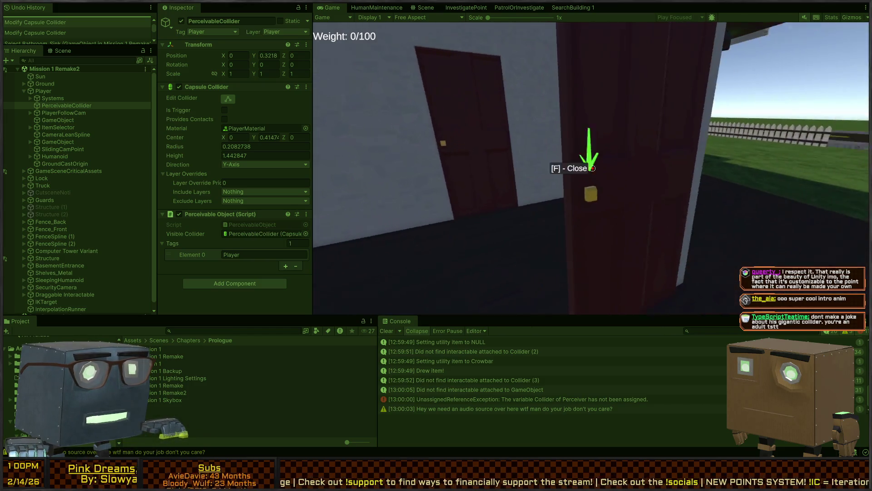
Close the red door, look around the living room, and pass through the hallway's red doors.
{"action": "key", "text": "f"}
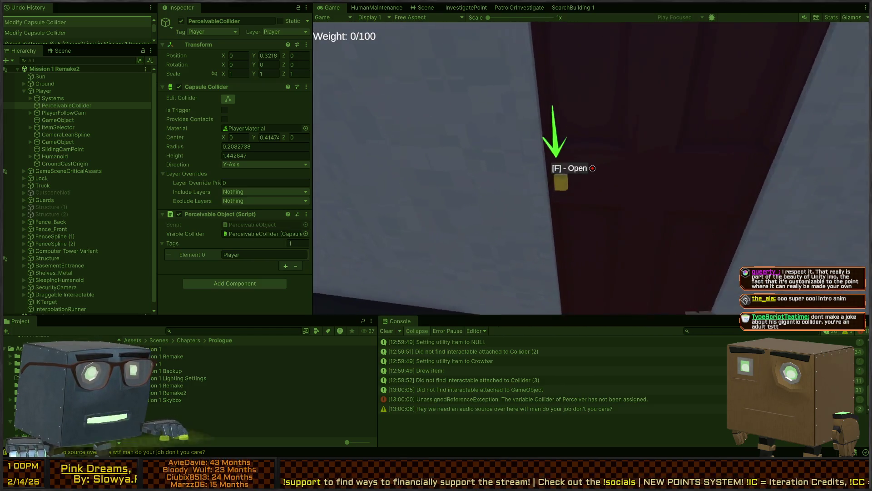
{"action": "key", "text": "w"}
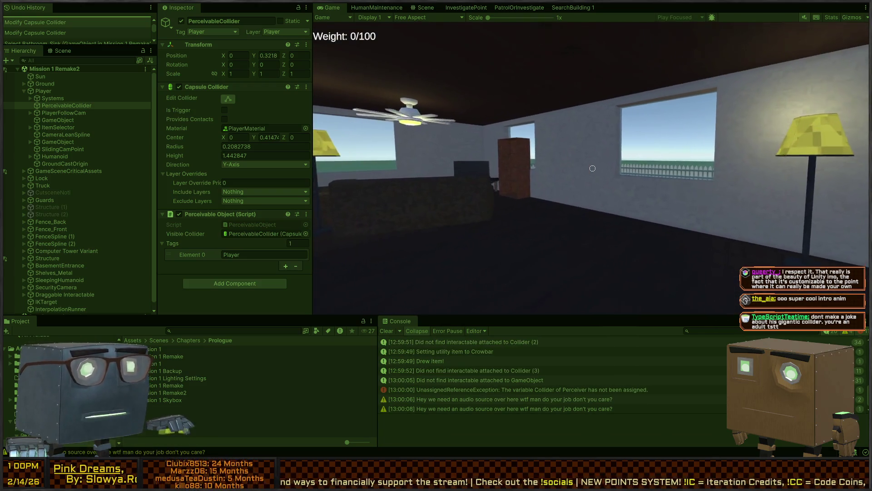
{"action": "key", "text": "w"}
{"action": "key", "text": "ctrl"}
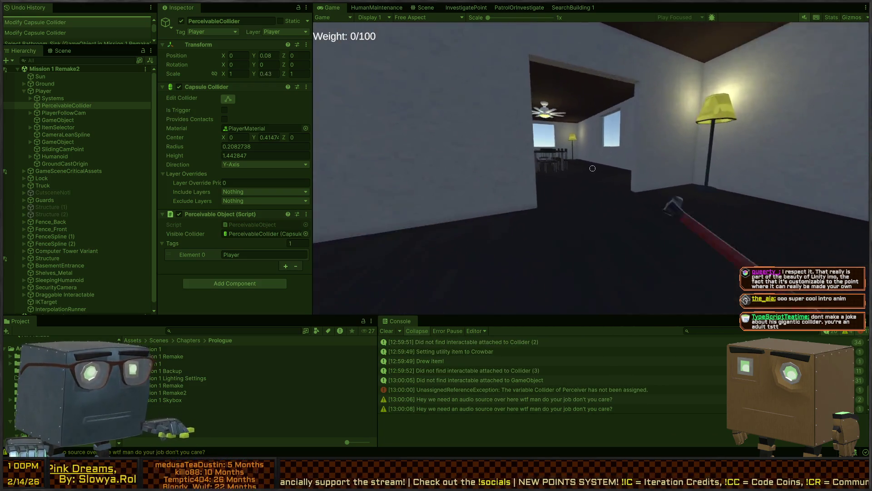
{"action": "key", "text": "ctrl"}
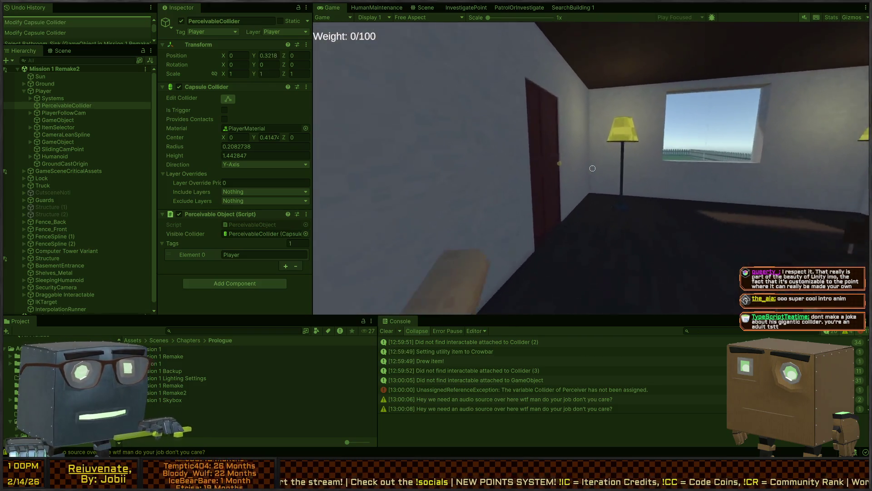
{"action": "key", "text": "f"}
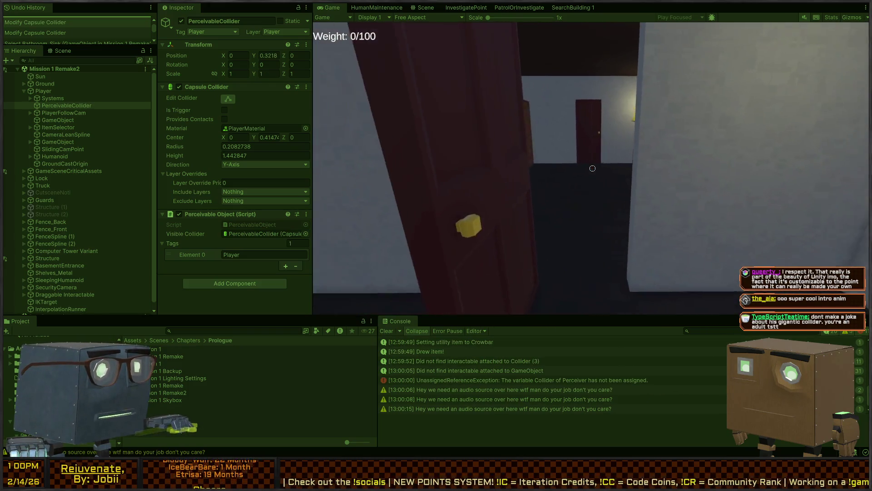
{"action": "key", "text": "w"}
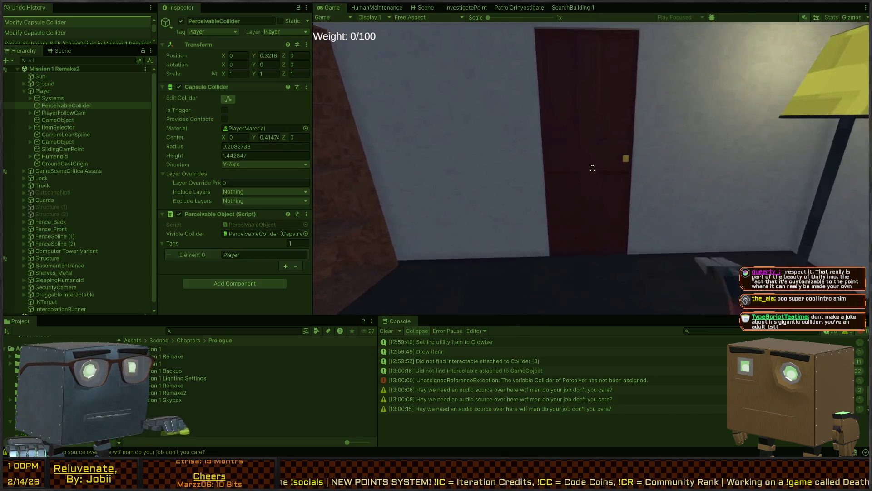
{"action": "key", "text": "w"}
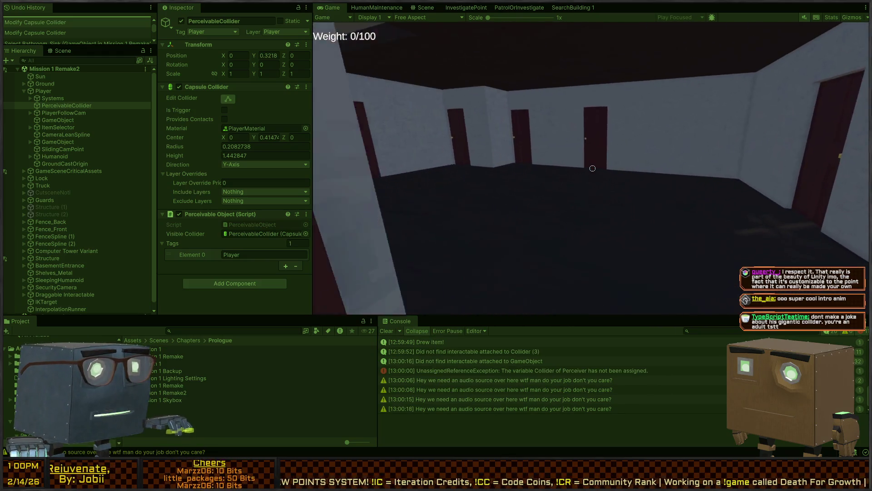
{"action": "key", "text": "w"}
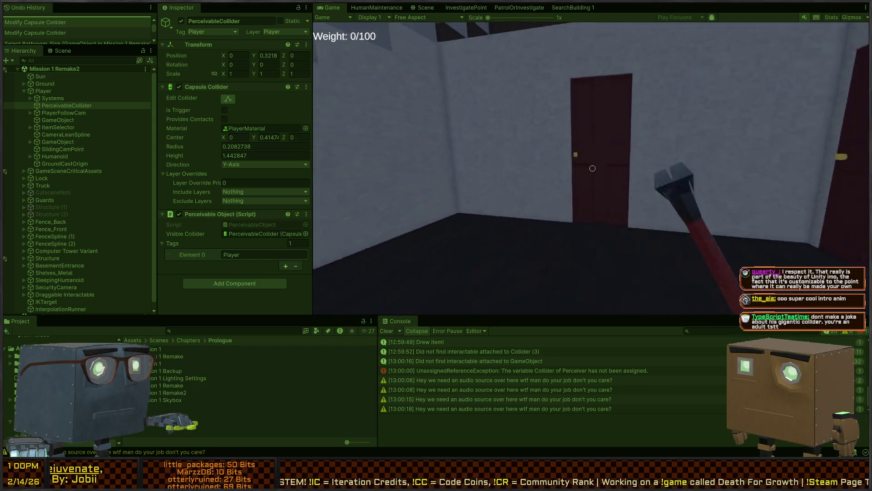
{"action": "key", "text": "f"}
{"action": "key", "text": "w"}
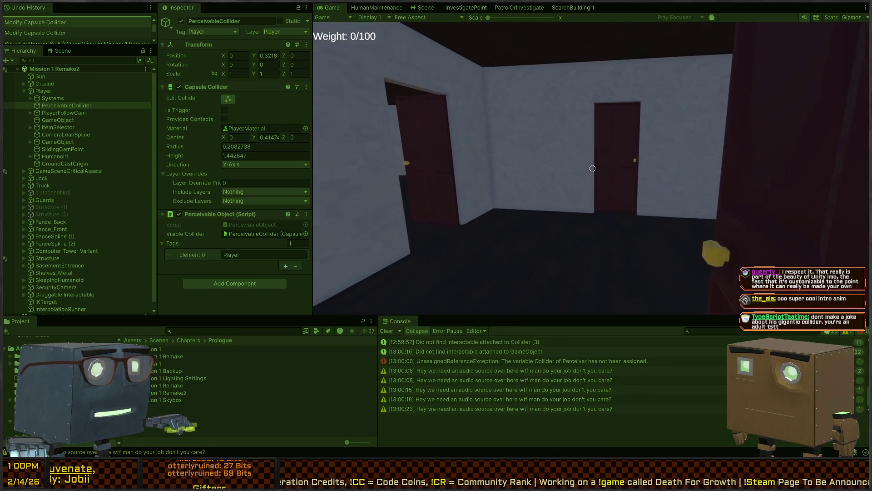
Crouch by the wooden cabinet, hide inside it, then leave it.
{"action": "key", "text": "c"}
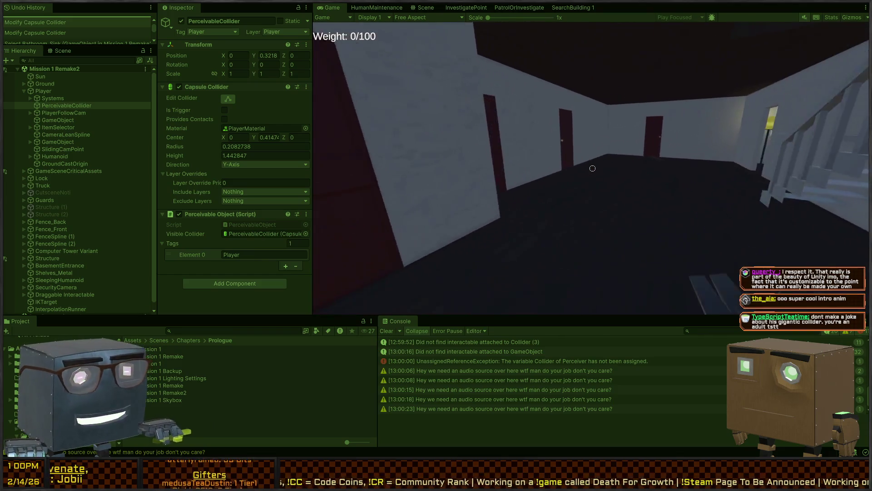
{"action": "key", "text": "c"}
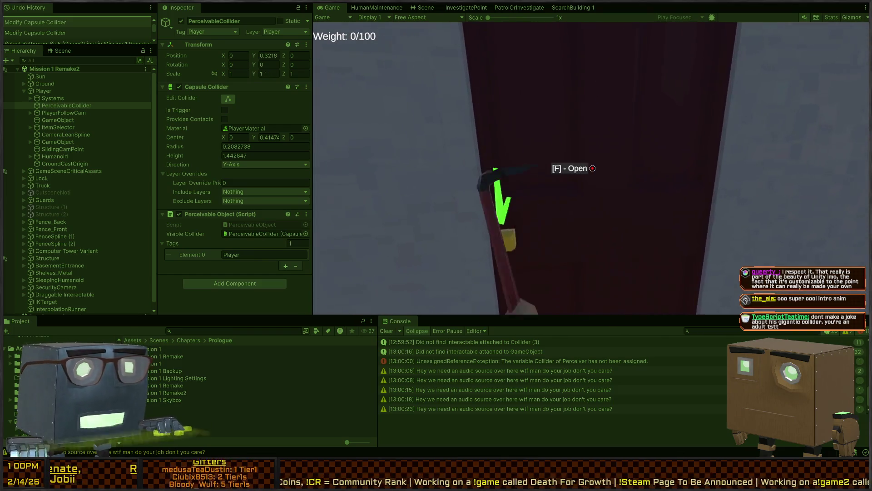
{"action": "key", "text": "c"}
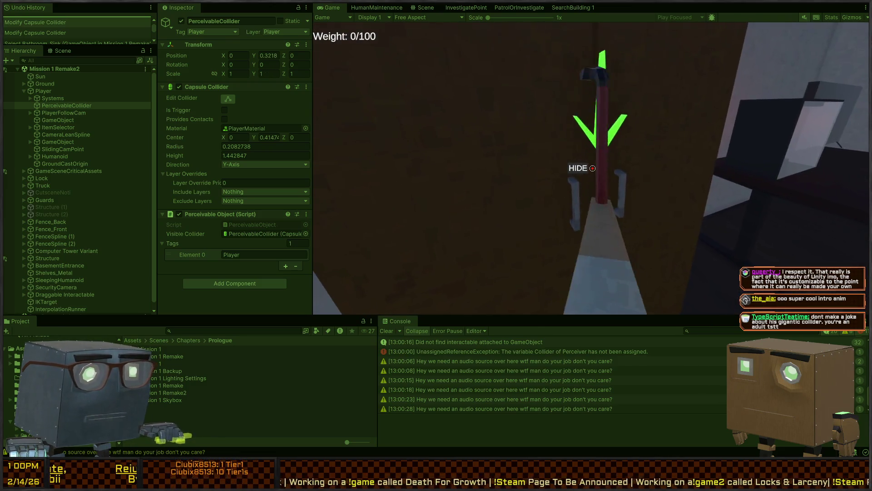
{"action": "key", "text": "e"}
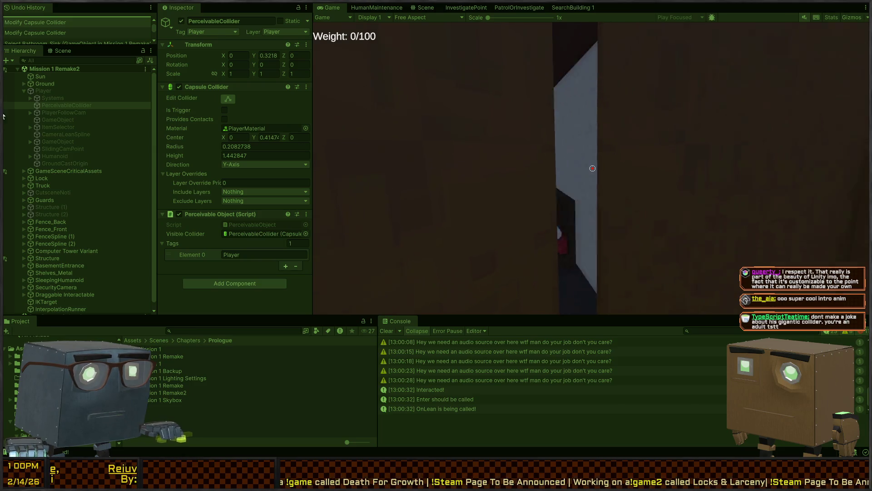
{"action": "key", "text": "e"}
{"action": "key", "text": "e"}
{"action": "key", "text": "e"}
{"action": "key", "text": "e"}
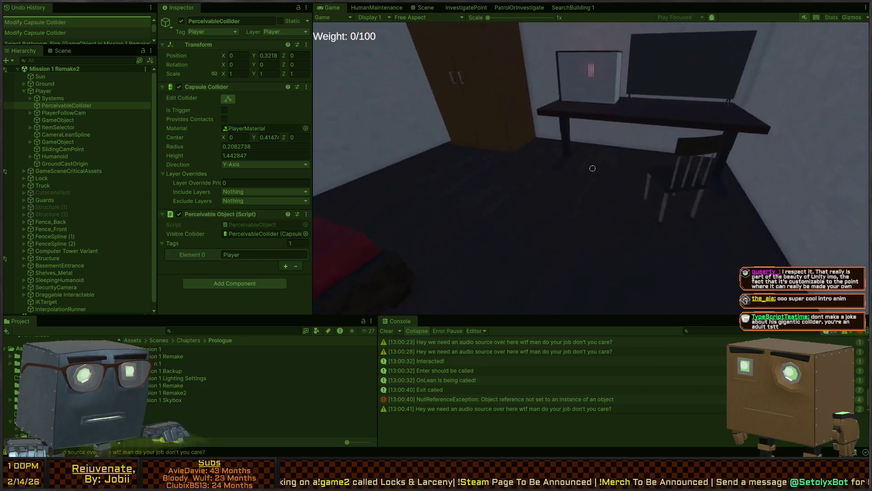
Drop the crowbar at the desk, go into the bathroom, and open the cabinet door.
{"action": "key", "text": "w"}
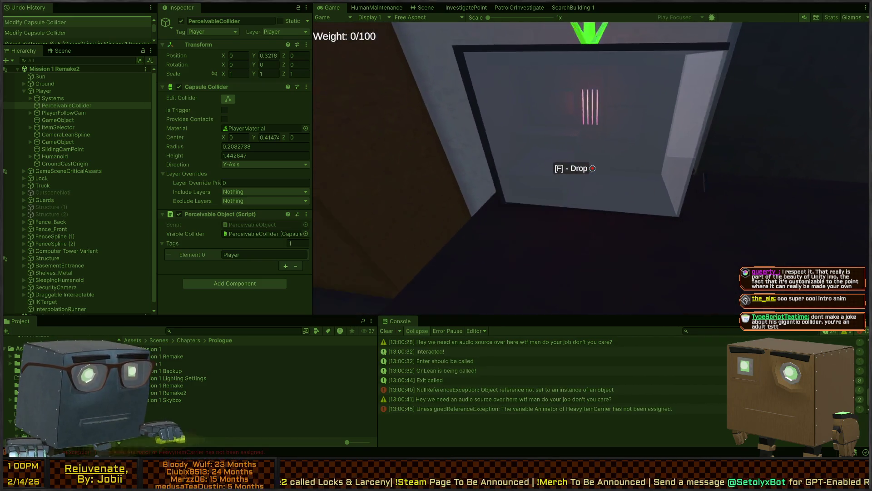
{"action": "key", "text": "f"}
{"action": "key", "text": "w"}
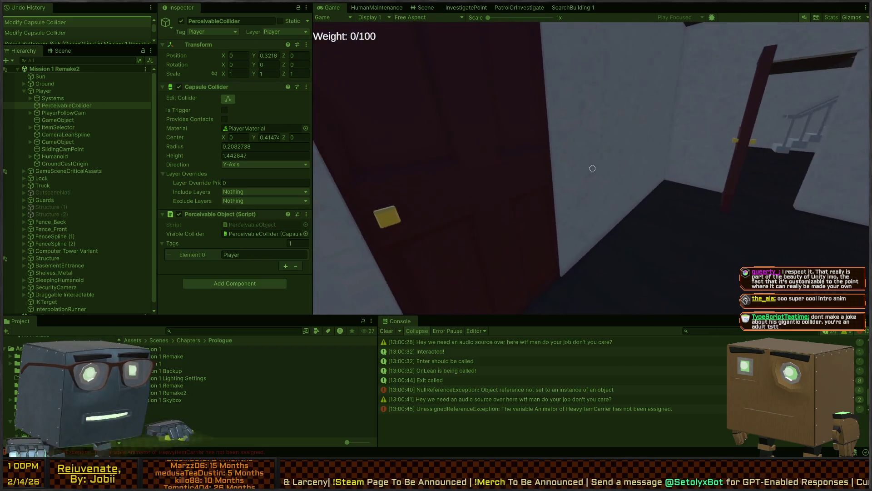
{"action": "key", "text": "f"}
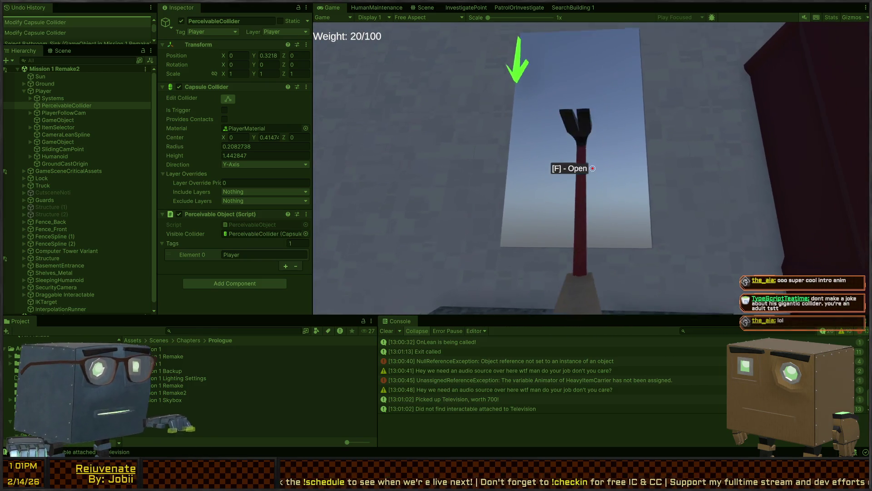
{"action": "key", "text": "f"}
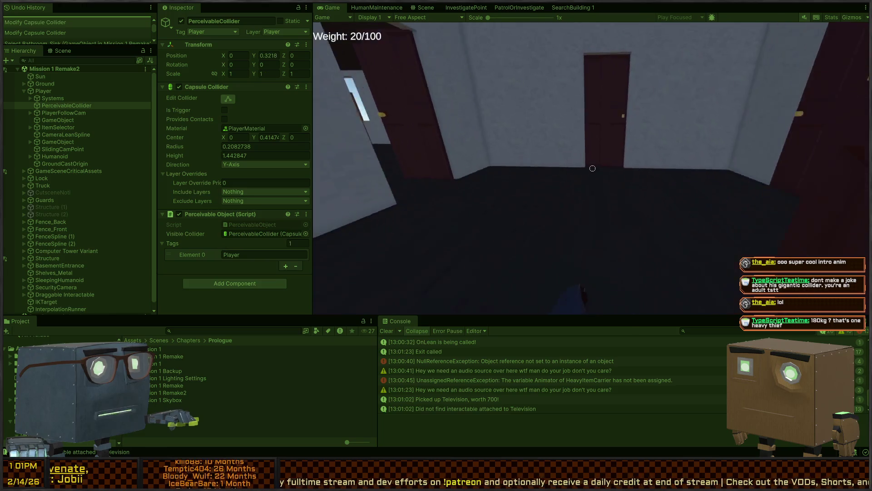
Step outside, walk to the truck, and drag an object onto the road.
{"action": "key", "text": "f"}
{"action": "key", "text": "w"}
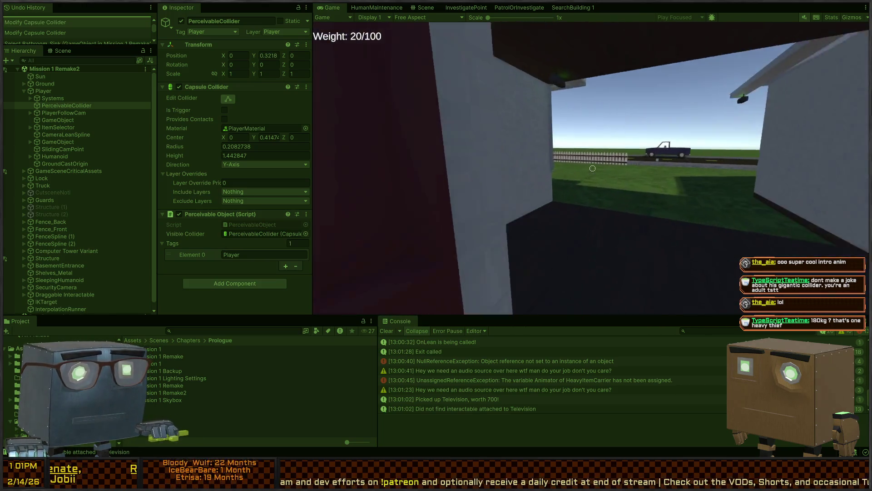
{"action": "key", "text": "w"}
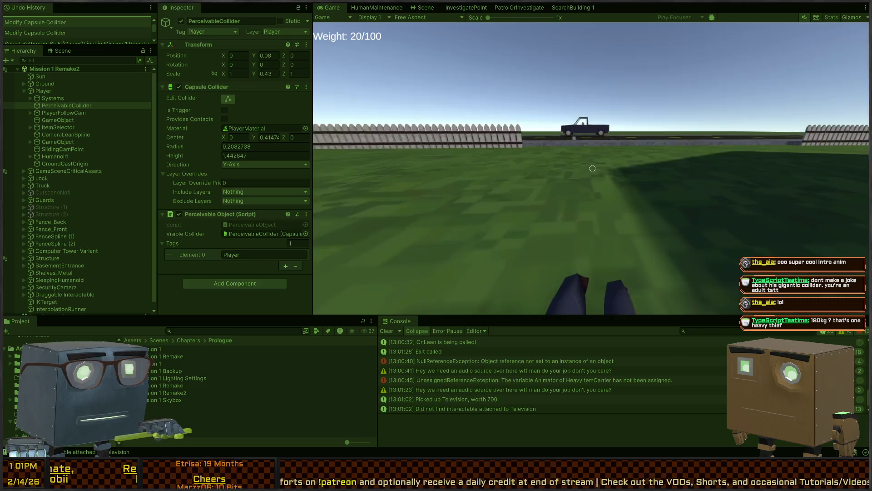
{"action": "key", "text": "w"}
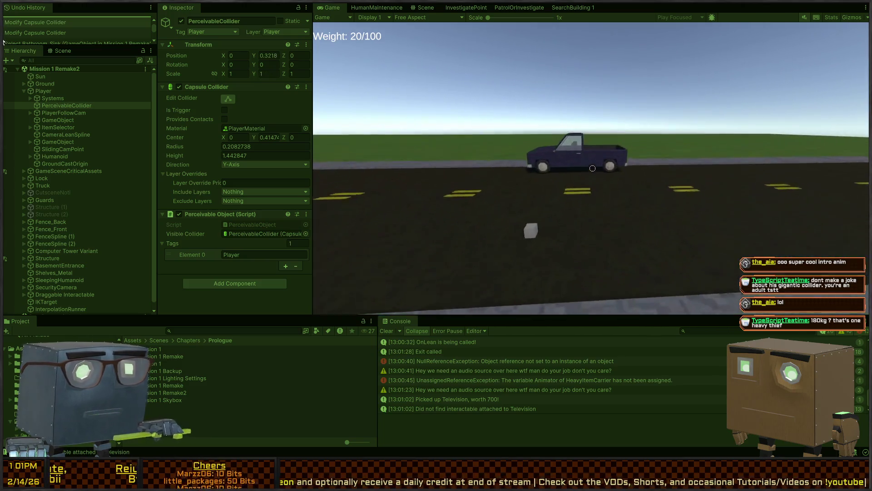
{"action": "key", "text": "w"}
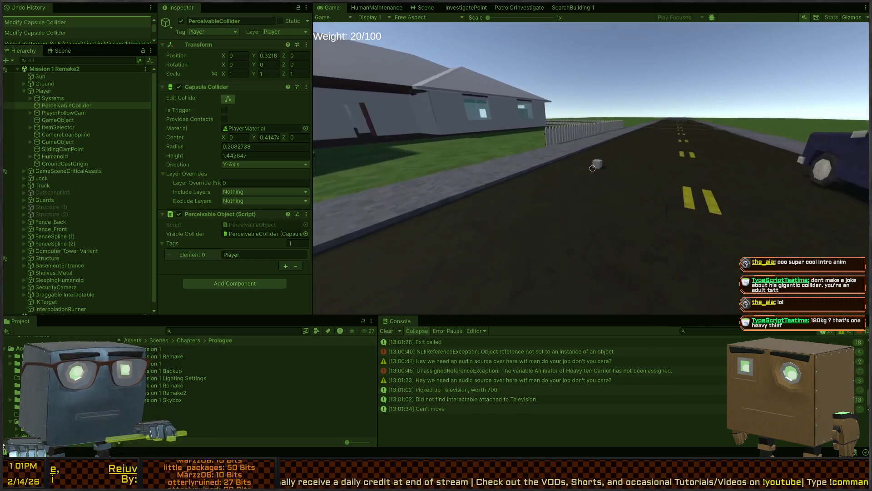
{"action": "key", "text": "c"}
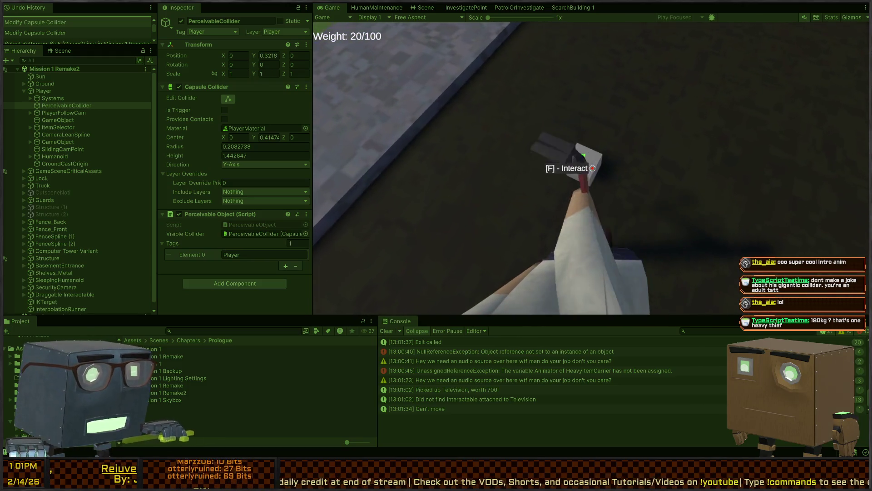
{"action": "key", "text": "f"}
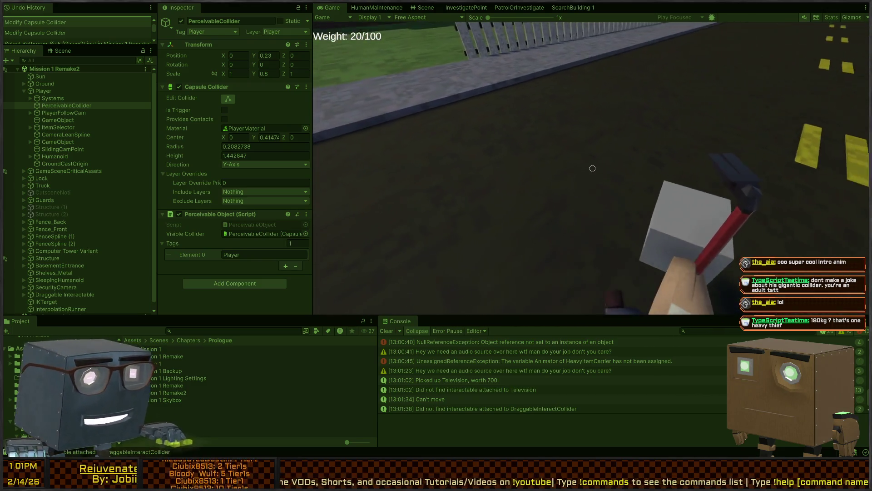
{"action": "key", "text": "f"}
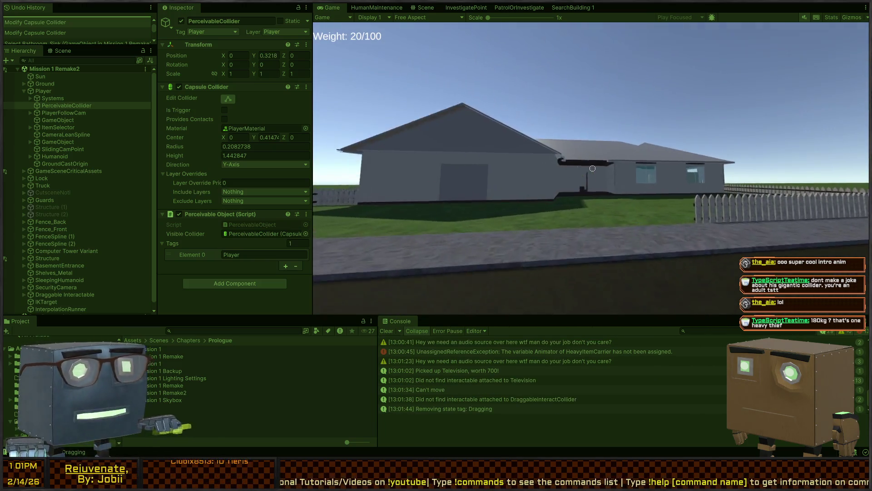
Reach toward the roof edge, release the editor, and stop the play test.
{"action": "left_click", "coordinate": [593, 168]}
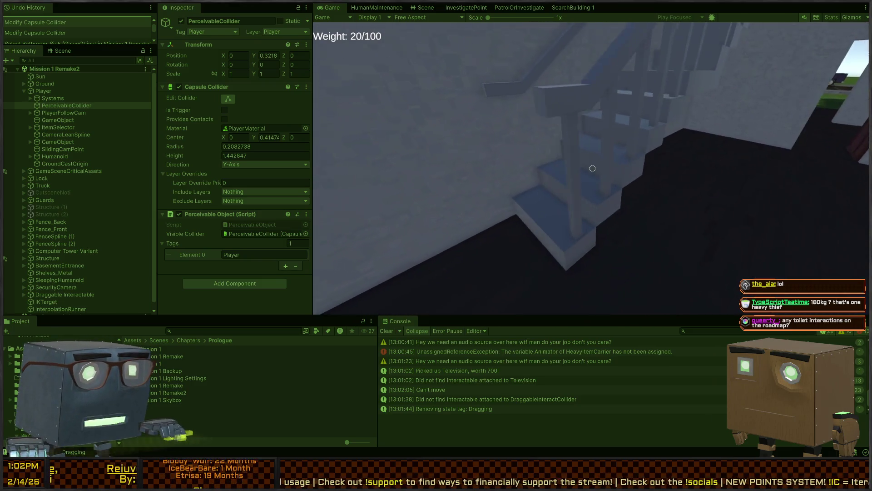
{"action": "key", "text": "Escape"}
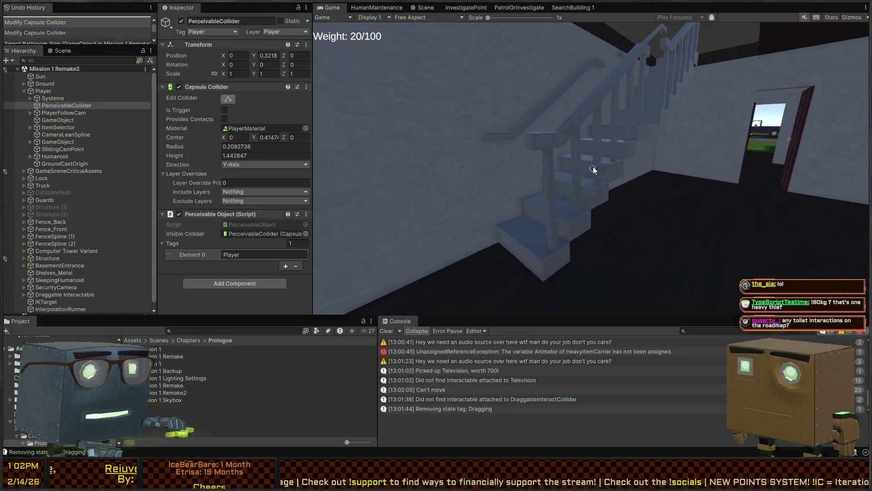
{"action": "key", "text": "ctrl+p"}
Fly the Scene view through the building to the Player beside the pickup truck, and restart the play test.
{"action": "right_click", "coordinate": [532, 229]}
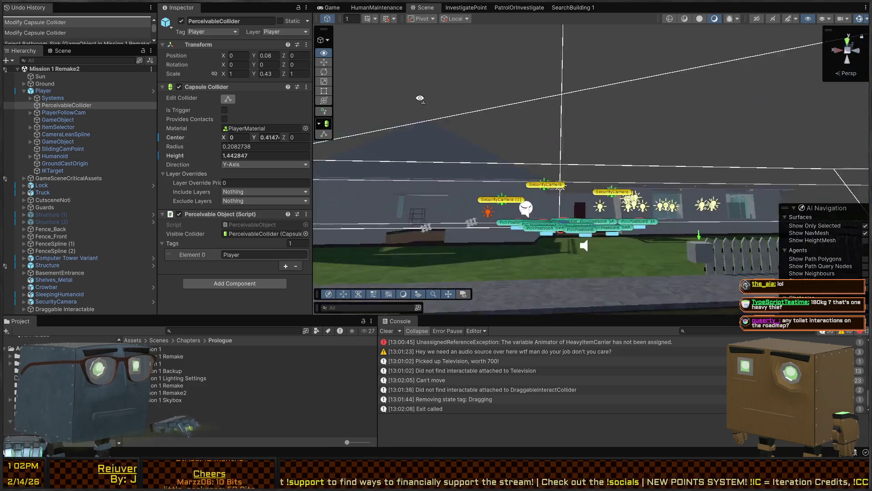
{"action": "left_click_drag", "start_coordinate": [532, 228], "coordinate": [791, 225]}
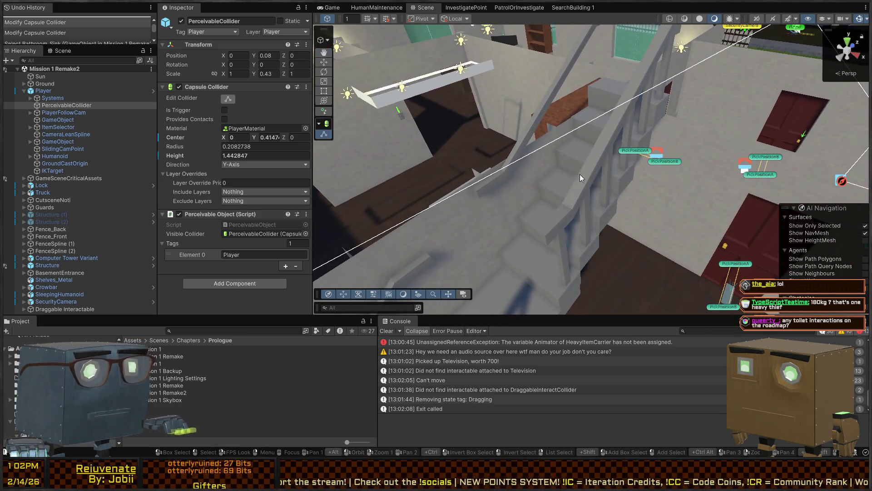
{"action": "mouse_move", "coordinate": [501, 217]}
{"action": "left_mouse_down"}
{"action": "mouse_move", "coordinate": [849, 224]}
{"action": "mouse_move", "coordinate": [597, 190]}
{"action": "mouse_move", "coordinate": [22, 190]}
{"action": "left_mouse_up"}
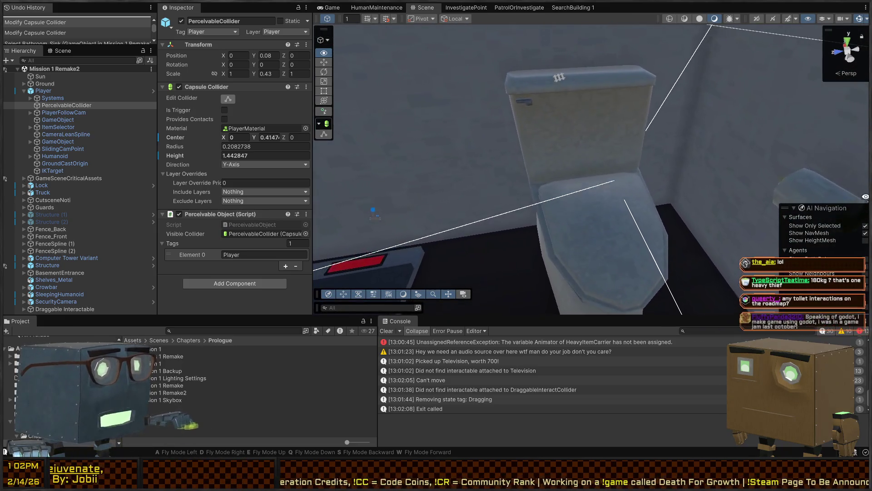
{"action": "mouse_move", "coordinate": [630, 154]}
{"action": "left_mouse_down"}
{"action": "mouse_move", "coordinate": [283, 101]}
{"action": "mouse_move", "coordinate": [393, 99]}
{"action": "left_mouse_up"}
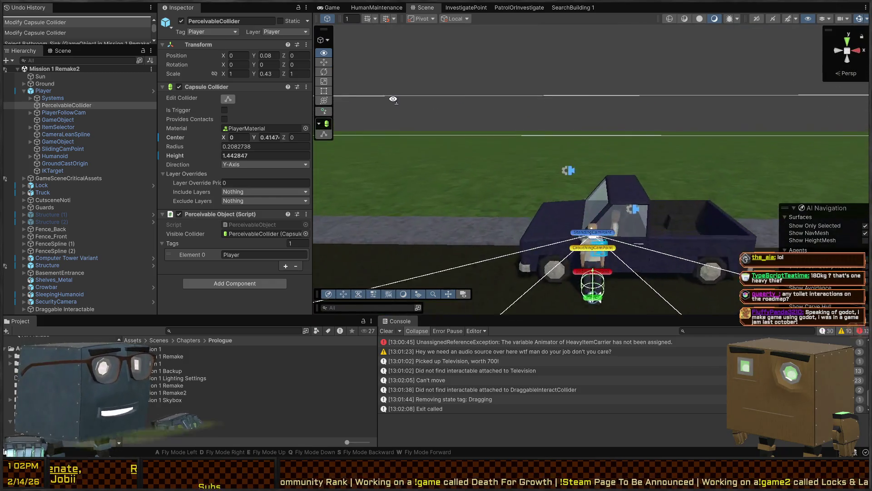
{"action": "left_click_drag", "start_coordinate": [640, 104], "coordinate": [367, 126]}
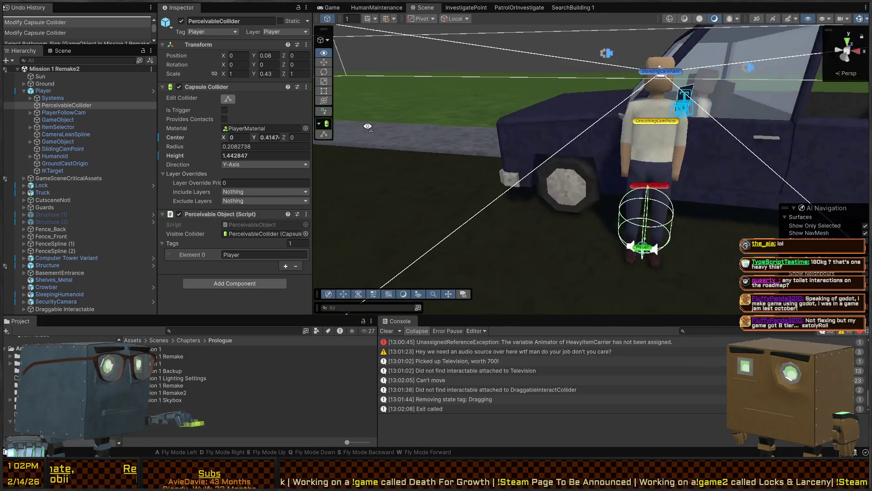
{"action": "key", "text": "ctrl+p"}
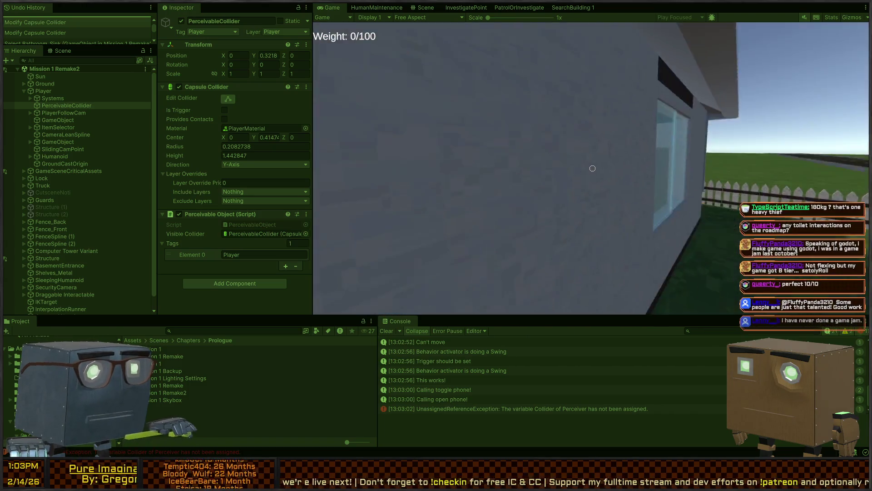
Stop the play test, survey the houses, truck and Player in the Scene view, and select SecurityCamera.
{"action": "key", "text": "ctrl+p"}
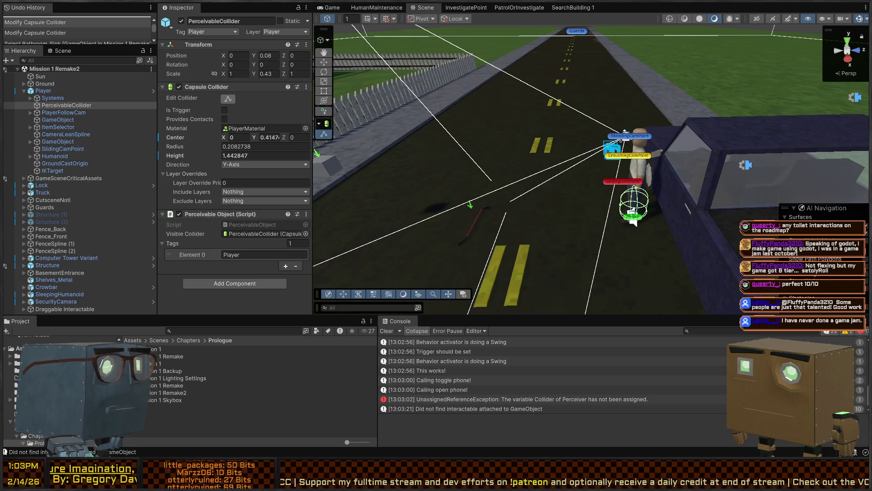
{"action": "mouse_move", "coordinate": [409, 113]}
{"action": "left_mouse_down"}
{"action": "mouse_move", "coordinate": [500, 109]}
{"action": "mouse_move", "coordinate": [306, 97]}
{"action": "mouse_move", "coordinate": [646, 159]}
{"action": "mouse_move", "coordinate": [493, 138]}
{"action": "mouse_move", "coordinate": [518, 148]}
{"action": "mouse_move", "coordinate": [503, 130]}
{"action": "mouse_move", "coordinate": [513, 143]}
{"action": "mouse_move", "coordinate": [550, 141]}
{"action": "mouse_move", "coordinate": [602, 159]}
{"action": "left_mouse_up"}
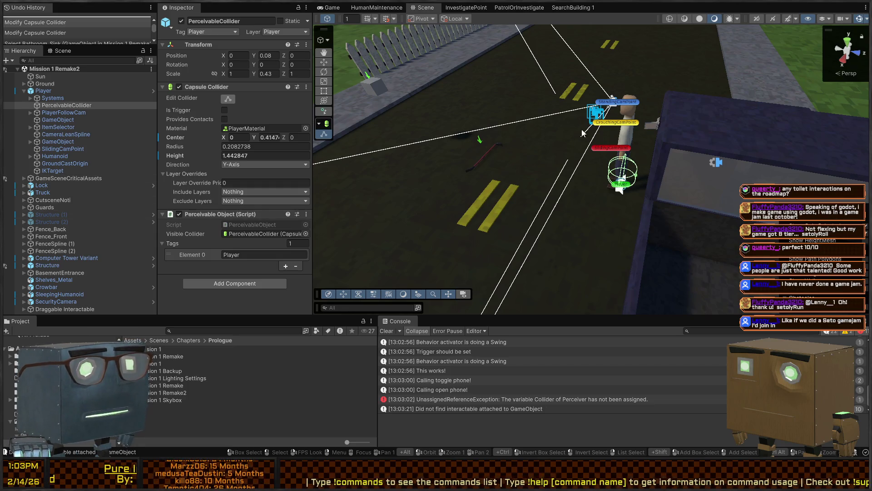
{"action": "mouse_move", "coordinate": [546, 133]}
{"action": "left_mouse_down"}
{"action": "mouse_move", "coordinate": [525, 100]}
{"action": "mouse_move", "coordinate": [588, 94]}
{"action": "mouse_move", "coordinate": [548, 79]}
{"action": "mouse_move", "coordinate": [486, 116]}
{"action": "mouse_move", "coordinate": [588, 127]}
{"action": "left_mouse_up"}
{"action": "key", "text": "w"}
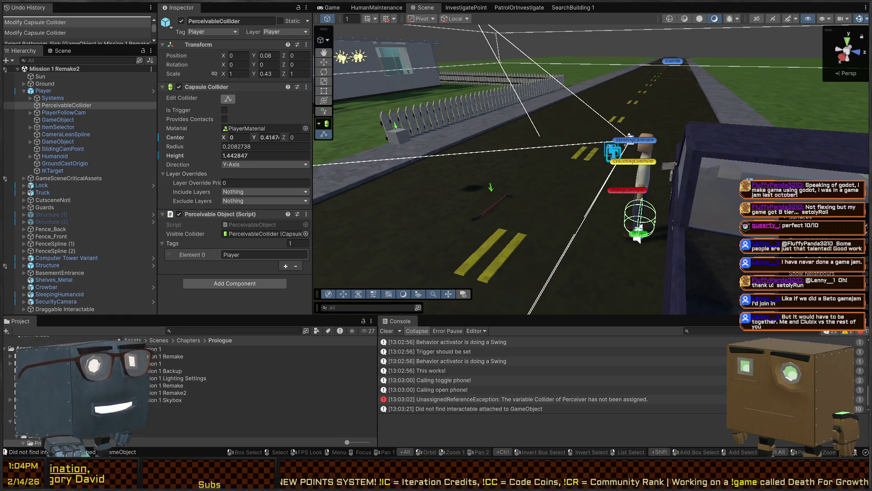
{"action": "mouse_move", "coordinate": [590, 150]}
{"action": "left_mouse_down"}
{"action": "mouse_move", "coordinate": [525, 145]}
{"action": "mouse_move", "coordinate": [509, 134]}
{"action": "mouse_move", "coordinate": [500, 146]}
{"action": "mouse_move", "coordinate": [409, 132]}
{"action": "left_mouse_up"}
{"action": "left_click", "coordinate": [549, 176]}
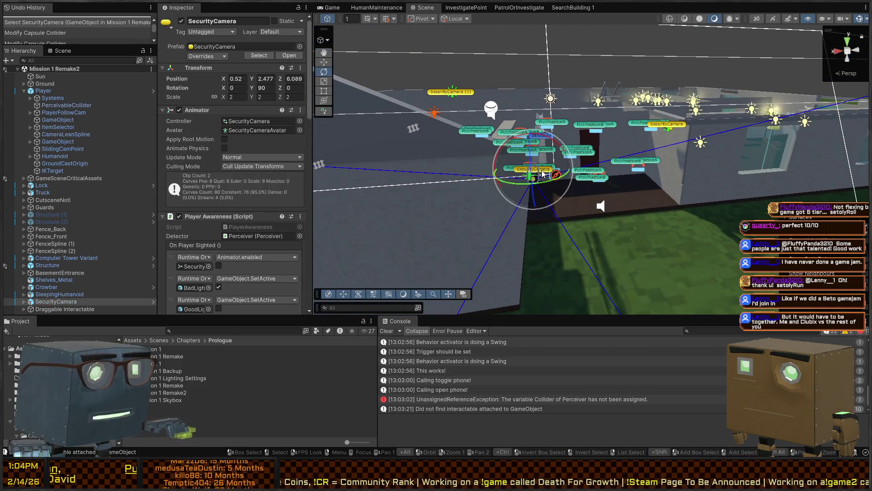
Open the SecurityCamera prefab and scroll through its components in the Inspector.
{"action": "left_click", "coordinate": [153, 302]}
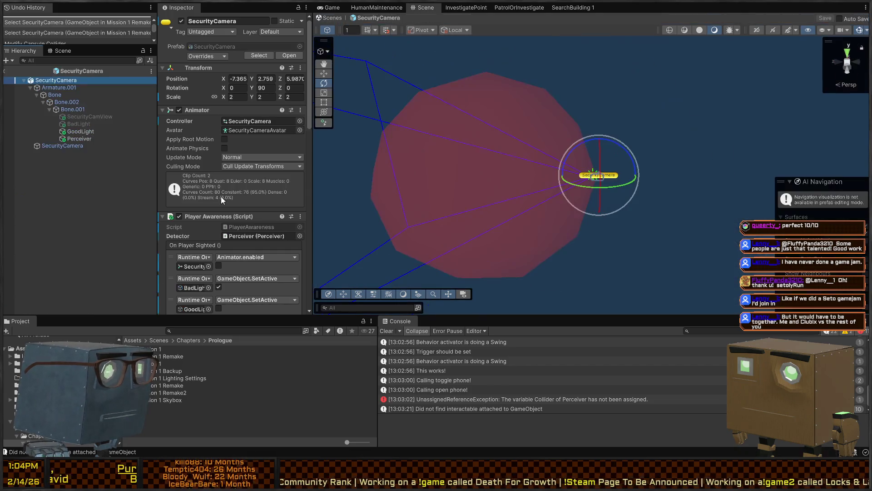
{"action": "scroll", "coordinate": [234, 171], "scroll_direction": "down", "scroll_amount": 10}
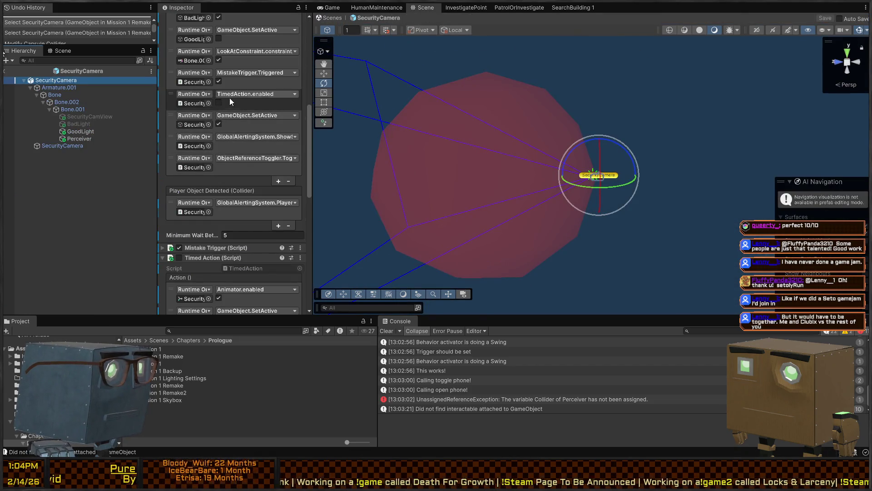
{"action": "scroll", "coordinate": [230, 97], "scroll_direction": "down", "scroll_amount": 15}
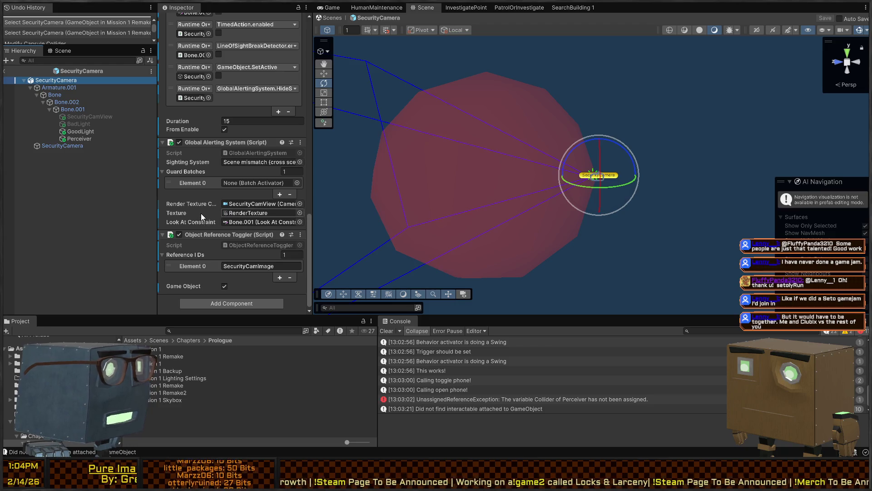
{"action": "scroll", "coordinate": [201, 195], "scroll_direction": "up", "scroll_amount": 10}
{"action": "scroll", "coordinate": [201, 194], "scroll_direction": "up", "scroll_amount": 6}
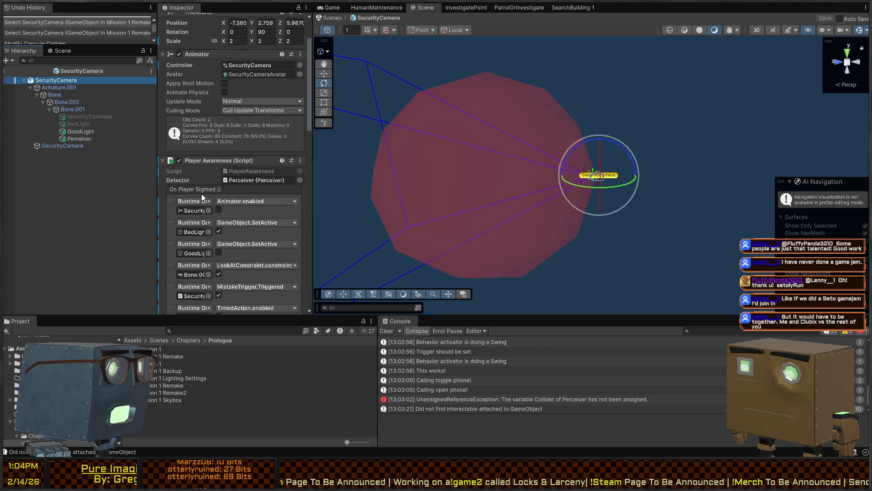
Show the UnassignedReferenceException details, select Perceiver, and switch to its code.
{"action": "left_click", "coordinate": [486, 396]}
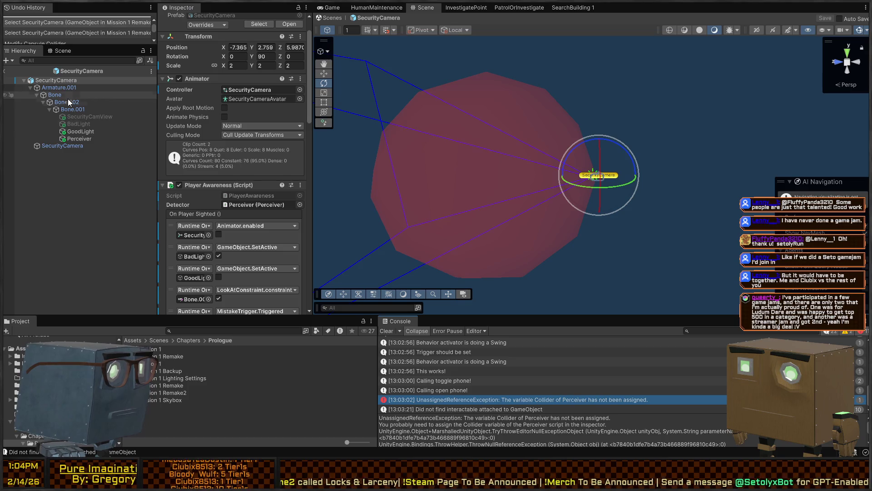
{"action": "left_click", "coordinate": [71, 140]}
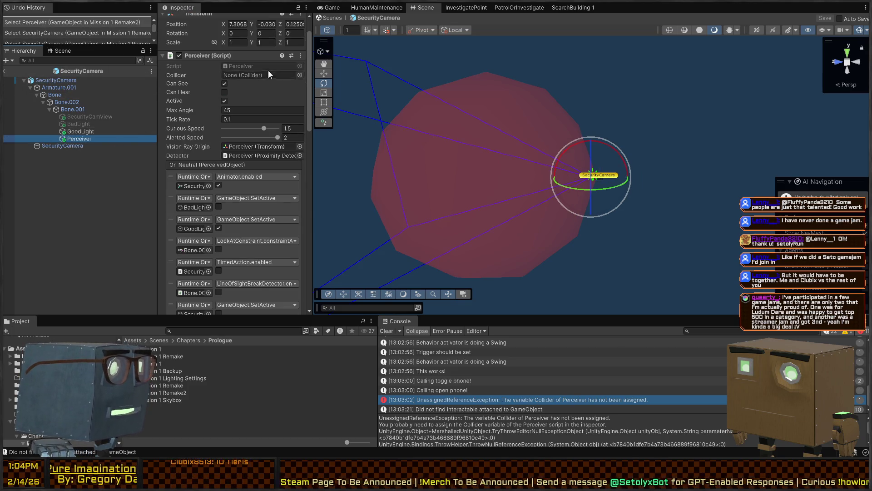
{"action": "key", "text": "alt+Tab"}
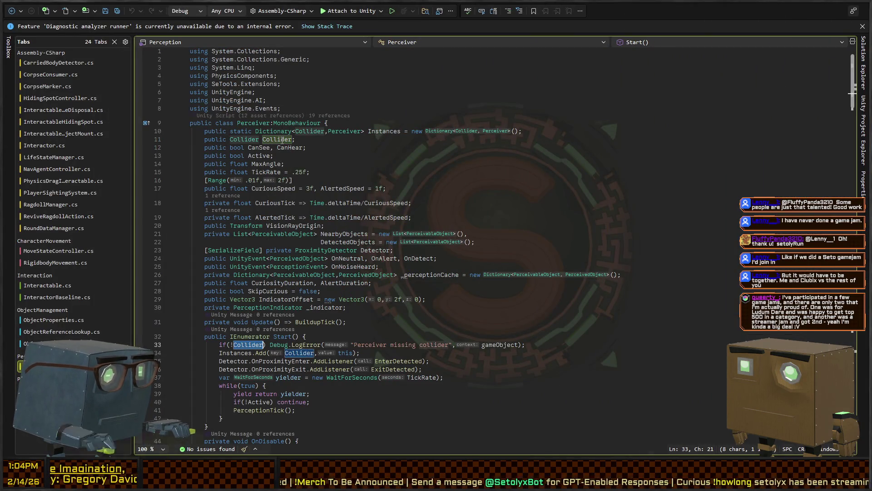
{"action": "scroll", "coordinate": [363, 272], "scroll_direction": "down", "scroll_amount": 4}
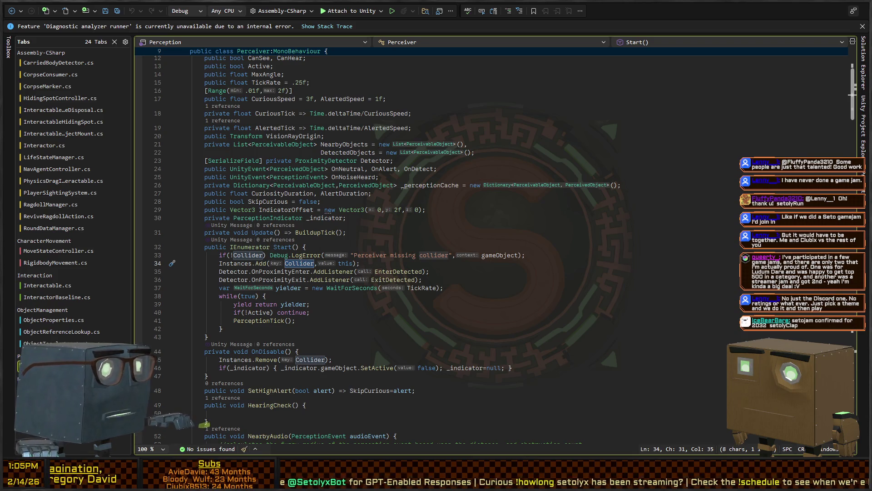
{"action": "key", "text": "alt+Tab"}
{"action": "scroll", "coordinate": [230, 99], "scroll_direction": "down", "scroll_amount": 20}
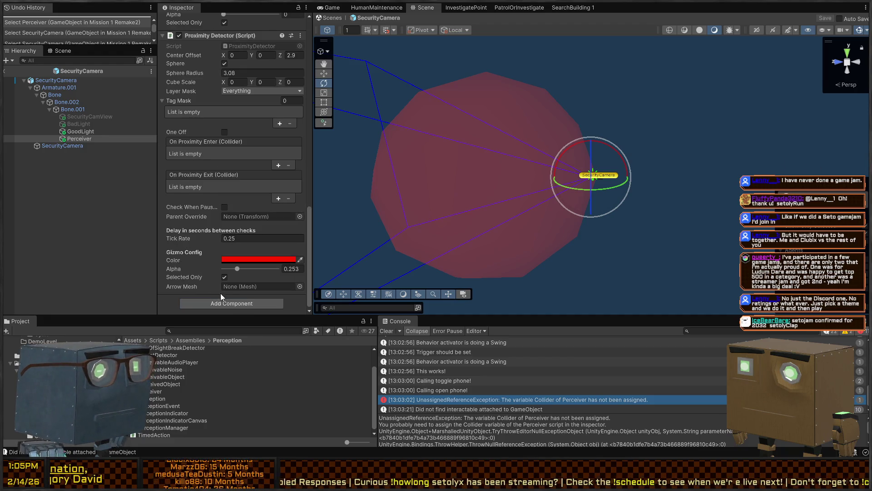
Select Bone.001 in the SecurityCamera prefab and create a child Cube under it.
{"action": "left_click", "coordinate": [51, 88]}
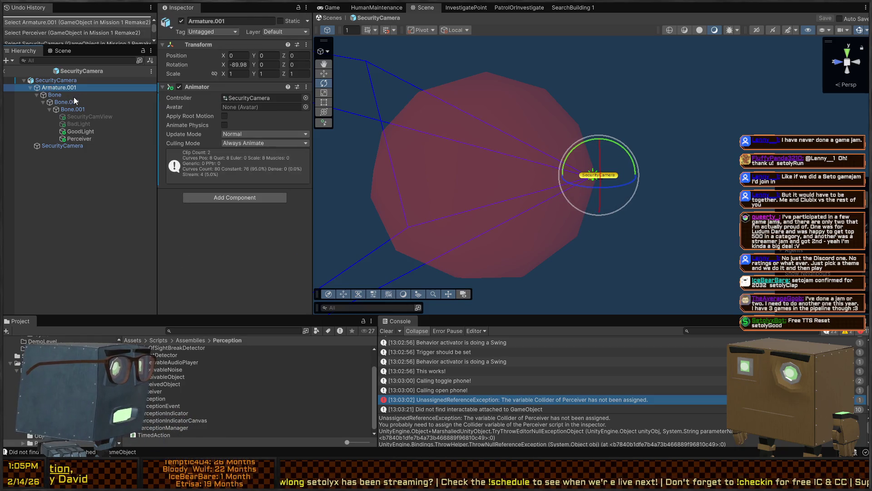
{"action": "left_click", "coordinate": [72, 95]}
{"action": "left_click", "coordinate": [81, 109]}
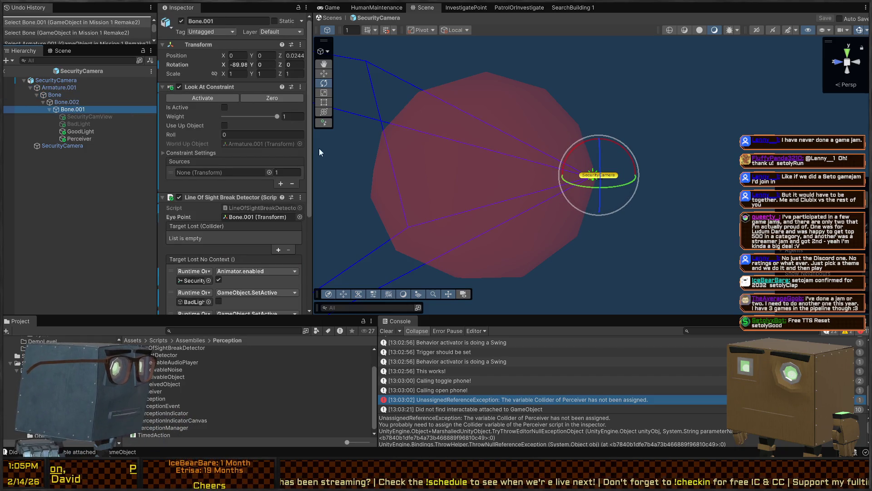
{"action": "mouse_move", "coordinate": [571, 152]}
{"action": "left_mouse_down"}
{"action": "mouse_move", "coordinate": [547, 175]}
{"action": "mouse_move", "coordinate": [469, 148]}
{"action": "mouse_move", "coordinate": [382, 142]}
{"action": "mouse_move", "coordinate": [451, 149]}
{"action": "mouse_move", "coordinate": [492, 163]}
{"action": "mouse_move", "coordinate": [523, 158]}
{"action": "left_mouse_up"}
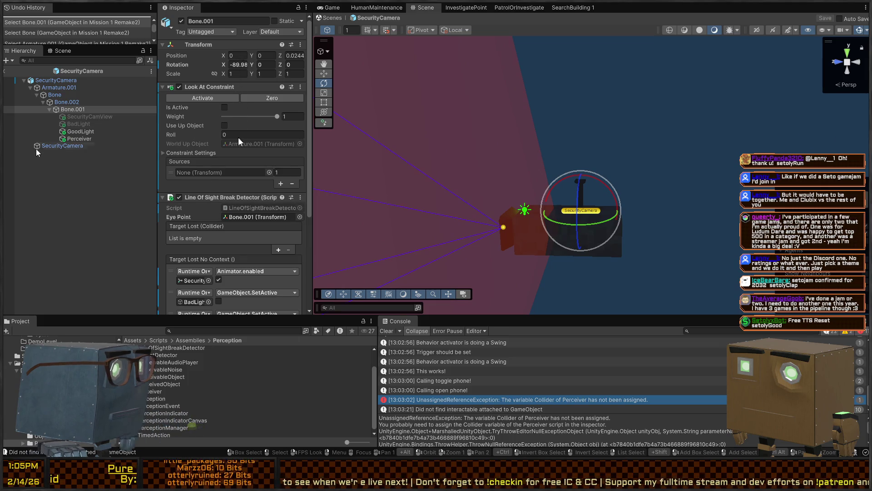
{"action": "left_click", "coordinate": [61, 103]}
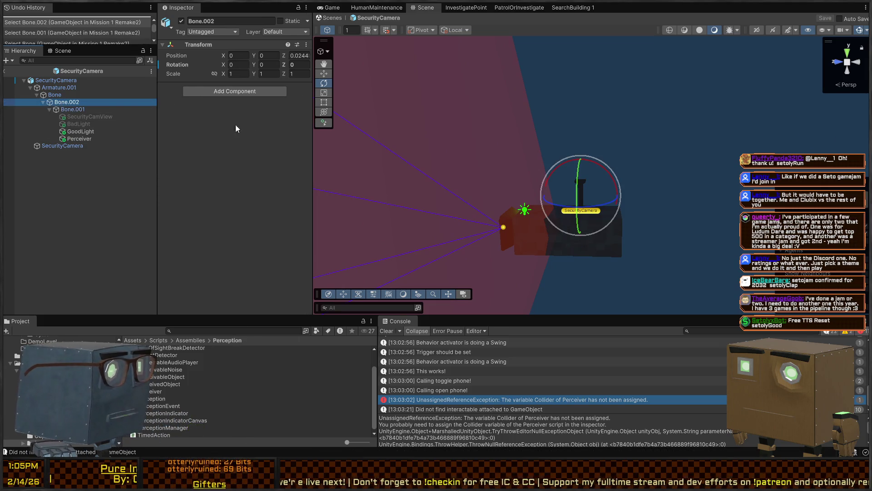
{"action": "key", "text": "Down"}
{"action": "scroll", "coordinate": [220, 241], "scroll_direction": "down", "scroll_amount": 5}
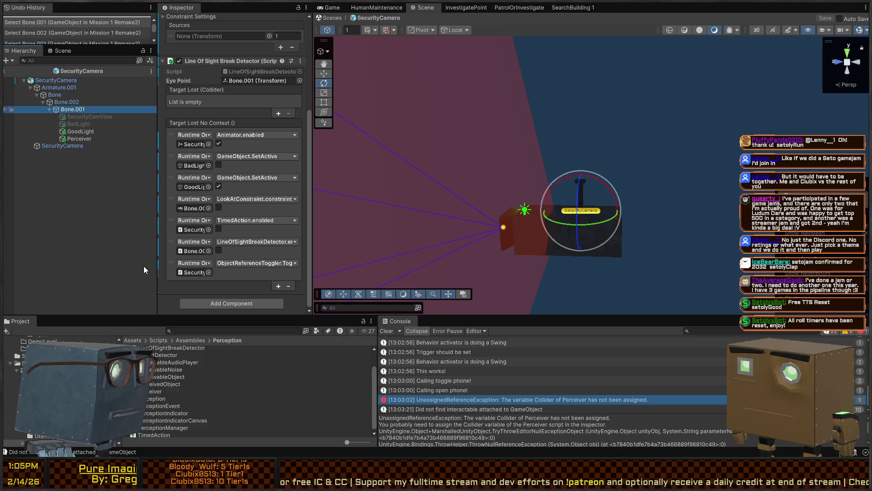
{"action": "key", "text": "ctrl+shift+alt+c"}
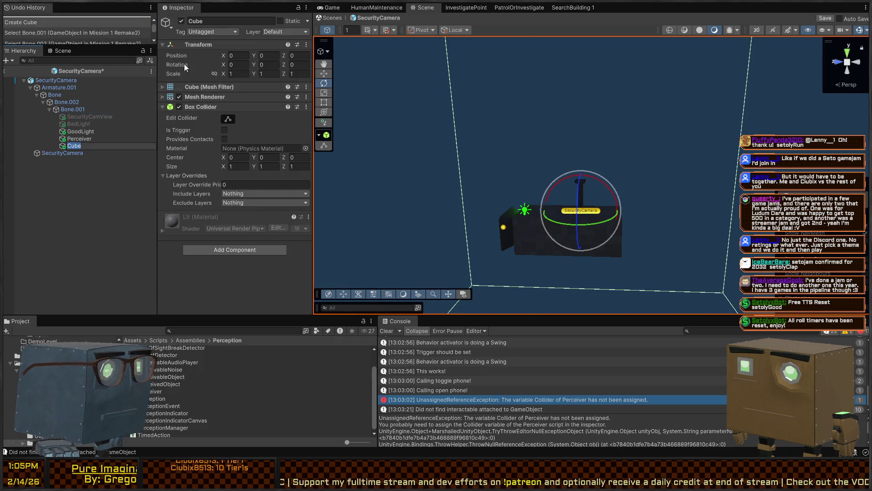
Scale the new Cube to 0.1 on X, Y and Z.
{"action": "left_click", "coordinate": [231, 74]}
{"action": "type", "text": "34"}
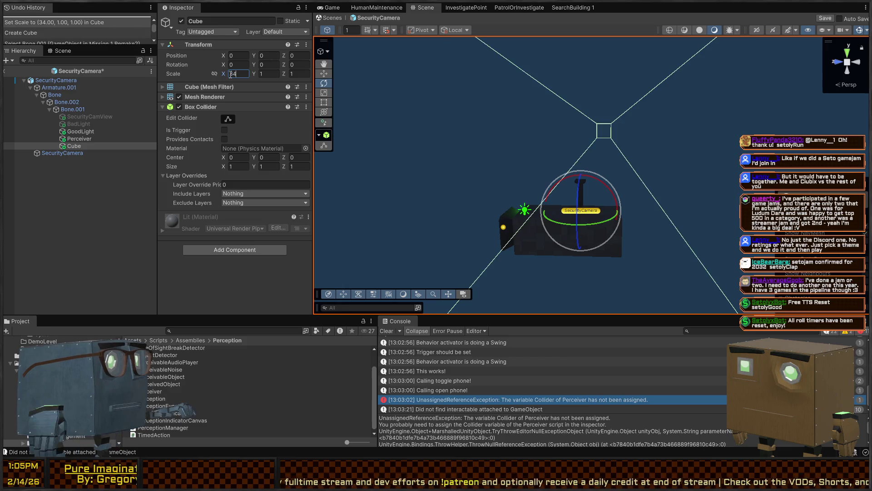
{"action": "type", "text": "0.1"}
{"action": "key", "text": "Tab"}
{"action": "type", "text": "0.1"}
{"action": "key", "text": "Tab"}
{"action": "type", "text": "0.1"}
{"action": "key", "text": "Return"}
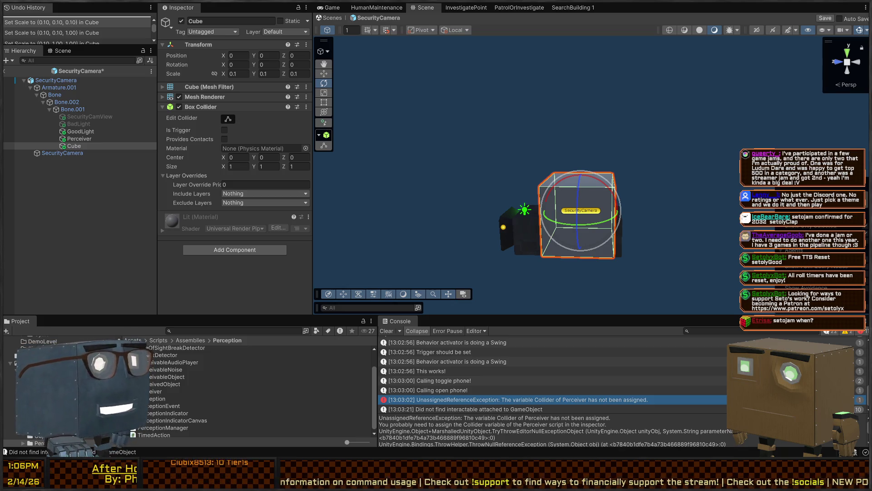
Stretch the Cube with the Rect tool into a long box reaching out in front of the lens.
{"action": "mouse_move", "coordinate": [512, 148]}
{"action": "left_mouse_down"}
{"action": "mouse_move", "coordinate": [507, 134]}
{"action": "mouse_move", "coordinate": [497, 137]}
{"action": "mouse_move", "coordinate": [557, 132]}
{"action": "mouse_move", "coordinate": [556, 197]}
{"action": "mouse_move", "coordinate": [657, 152]}
{"action": "left_mouse_up"}
{"action": "key", "text": "t"}
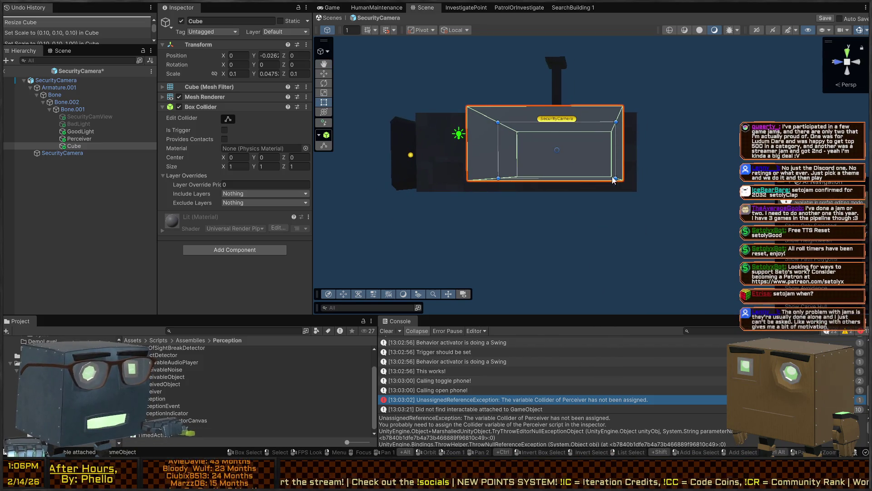
{"action": "left_click_drag", "start_coordinate": [612, 176], "coordinate": [641, 193]}
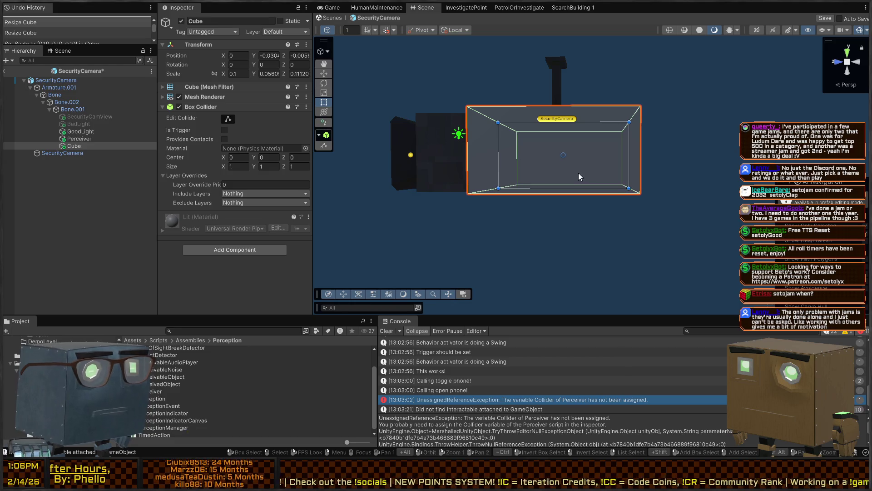
{"action": "left_click_drag", "start_coordinate": [499, 145], "coordinate": [436, 145]}
{"action": "mouse_move", "coordinate": [485, 125]}
{"action": "left_mouse_down"}
{"action": "mouse_move", "coordinate": [687, 199]}
{"action": "mouse_move", "coordinate": [593, 195]}
{"action": "mouse_move", "coordinate": [602, 211]}
{"action": "mouse_move", "coordinate": [409, 136]}
{"action": "mouse_move", "coordinate": [365, 135]}
{"action": "mouse_move", "coordinate": [440, 136]}
{"action": "mouse_move", "coordinate": [446, 125]}
{"action": "mouse_move", "coordinate": [558, 209]}
{"action": "mouse_move", "coordinate": [551, 189]}
{"action": "mouse_move", "coordinate": [539, 207]}
{"action": "mouse_move", "coordinate": [503, 208]}
{"action": "left_mouse_up"}
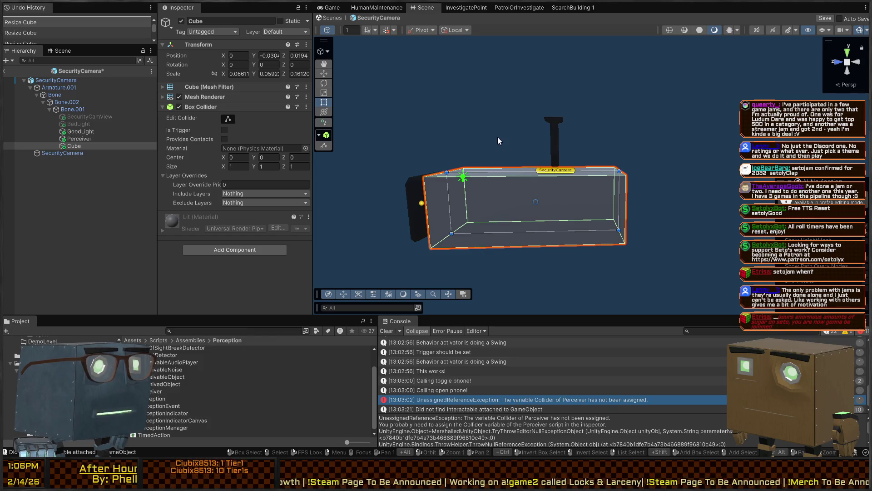
{"action": "mouse_move", "coordinate": [511, 138]}
{"action": "left_mouse_down"}
{"action": "mouse_move", "coordinate": [490, 178]}
{"action": "mouse_move", "coordinate": [495, 188]}
{"action": "left_mouse_up"}
{"action": "key", "text": "f"}
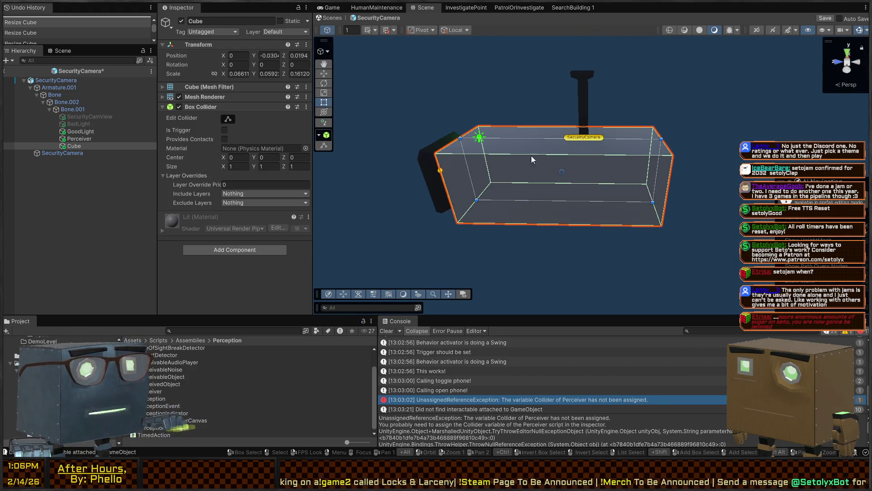
{"action": "left_click_drag", "start_coordinate": [537, 157], "coordinate": [581, 148]}
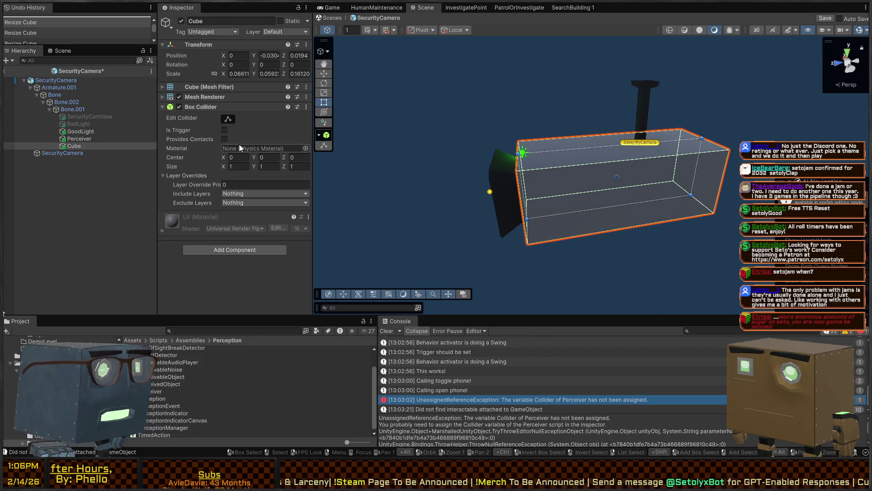
Remove the Cube's Mesh Renderer and Mesh Filter so only its Box Collider remains.
{"action": "right_click", "coordinate": [208, 93]}
{"action": "left_click", "coordinate": [258, 113]}
{"action": "right_click", "coordinate": [193, 86]}
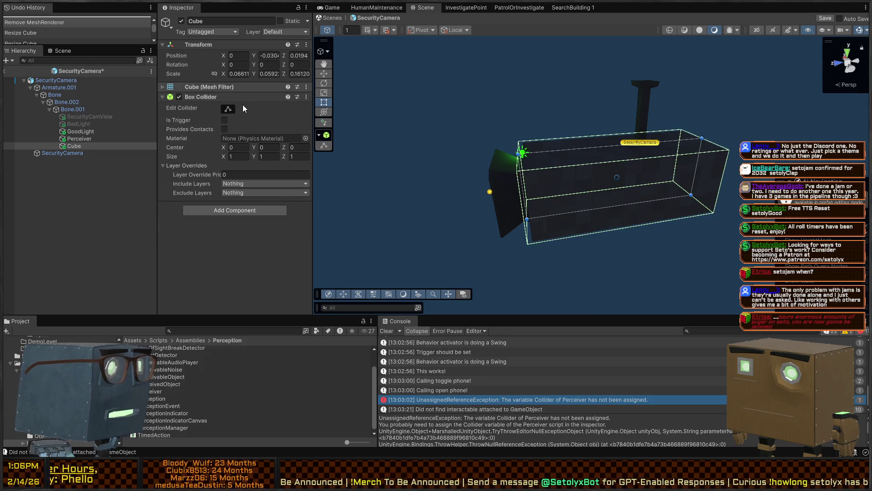
{"action": "left_click", "coordinate": [243, 105]}
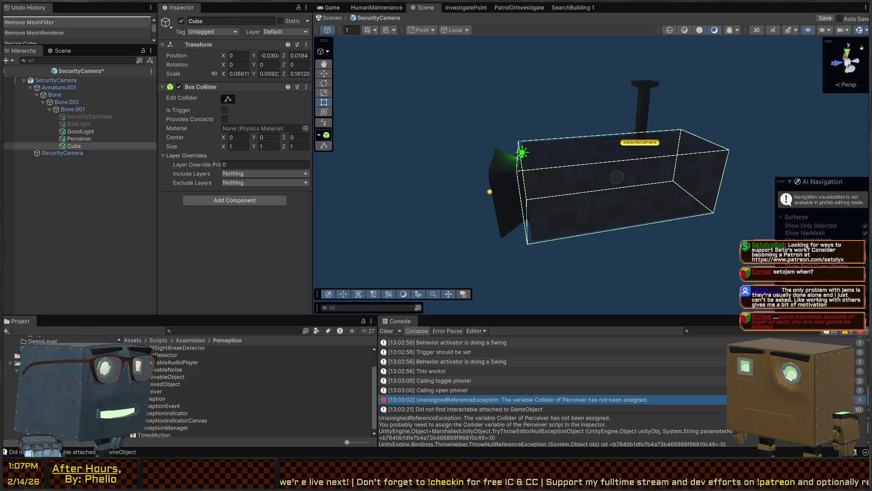
{"action": "key", "text": "s"}
{"action": "key", "text": "w"}
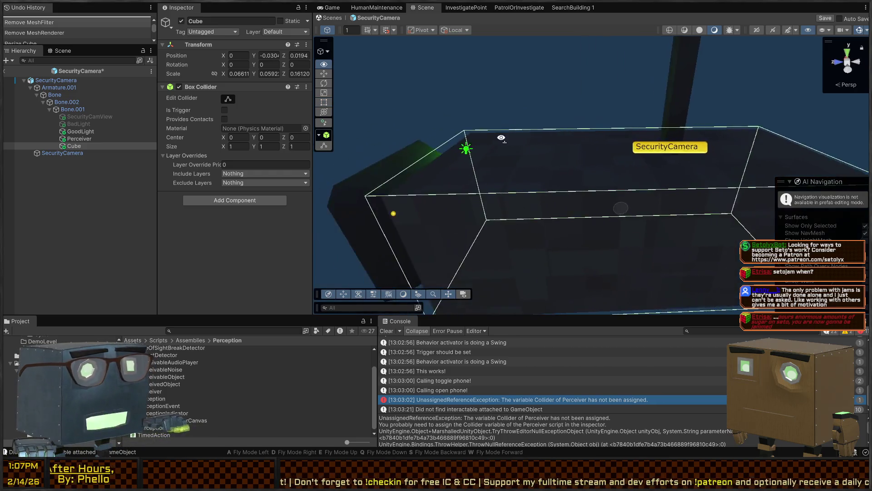
{"action": "key", "text": "s"}
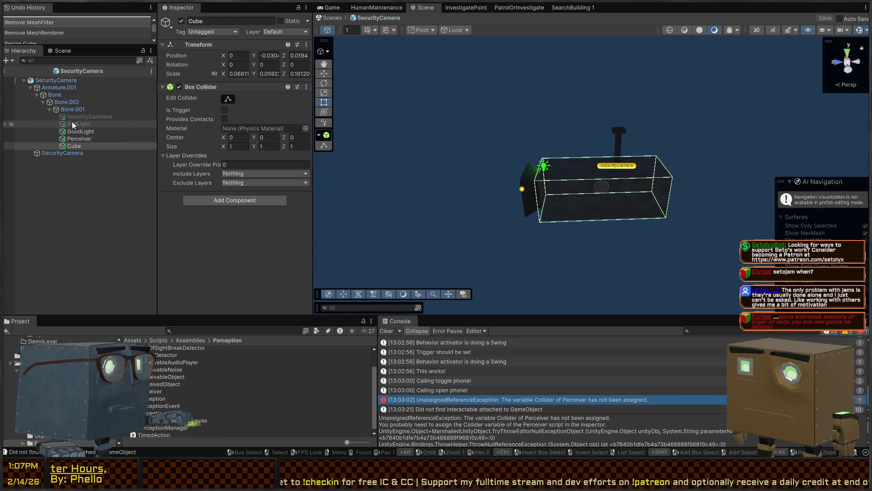
{"action": "left_click", "coordinate": [73, 109]}
{"action": "scroll", "coordinate": [197, 128], "scroll_direction": "down", "scroll_amount": 5}
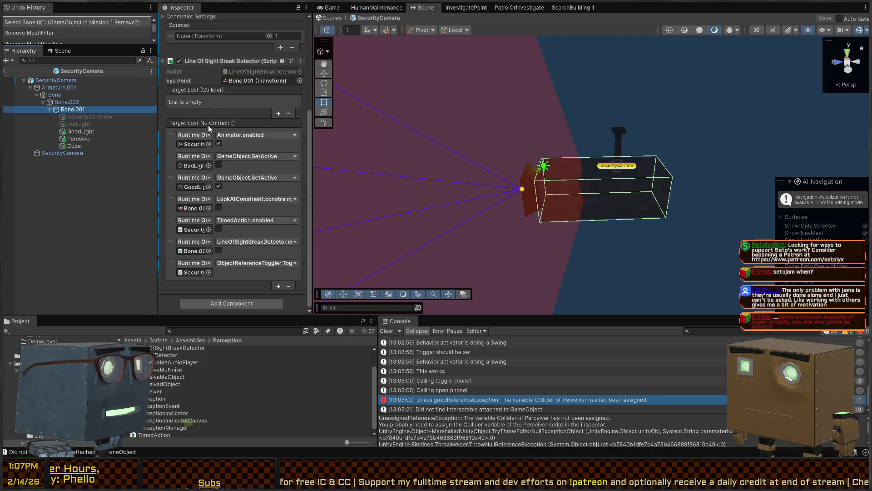
Select the Perceiver and drag the Cube's collider into its Collider slot.
{"action": "scroll", "coordinate": [183, 98], "scroll_direction": "up", "scroll_amount": 4}
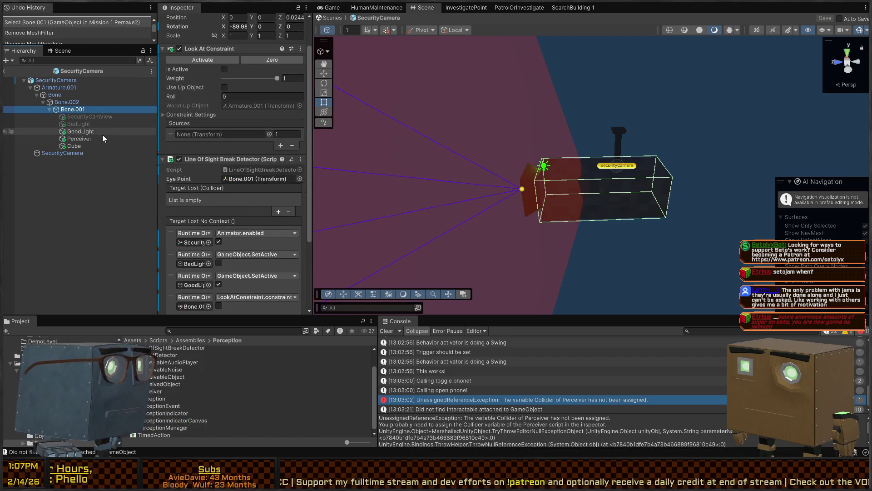
{"action": "left_click", "coordinate": [74, 146]}
{"action": "left_click", "coordinate": [57, 102]}
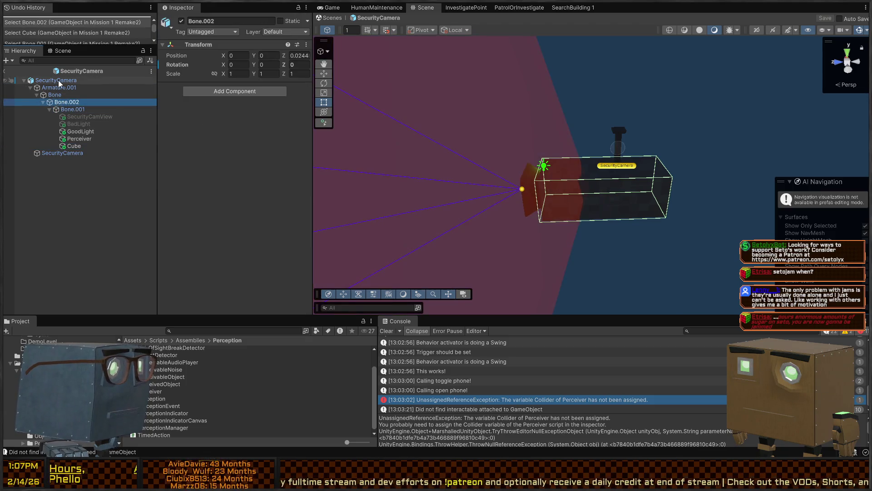
{"action": "left_click", "coordinate": [61, 80]}
{"action": "scroll", "coordinate": [198, 124], "scroll_direction": "down", "scroll_amount": 10}
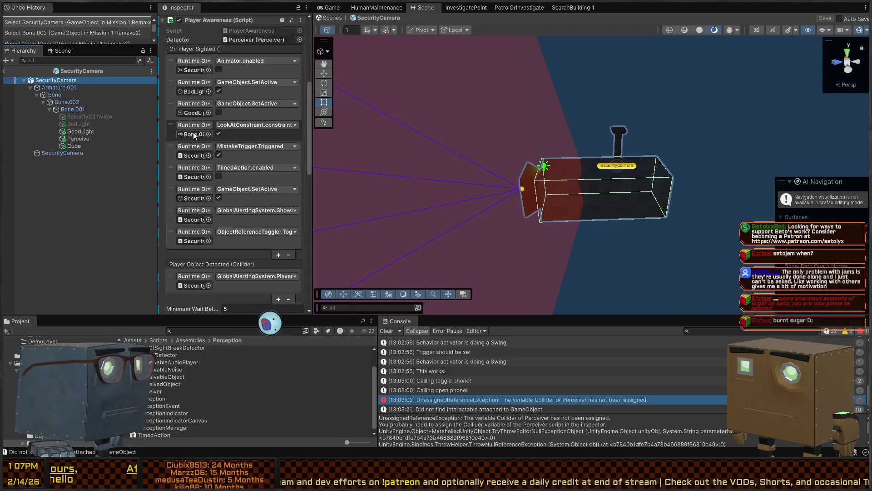
{"action": "scroll", "coordinate": [192, 132], "scroll_direction": "down", "scroll_amount": 10}
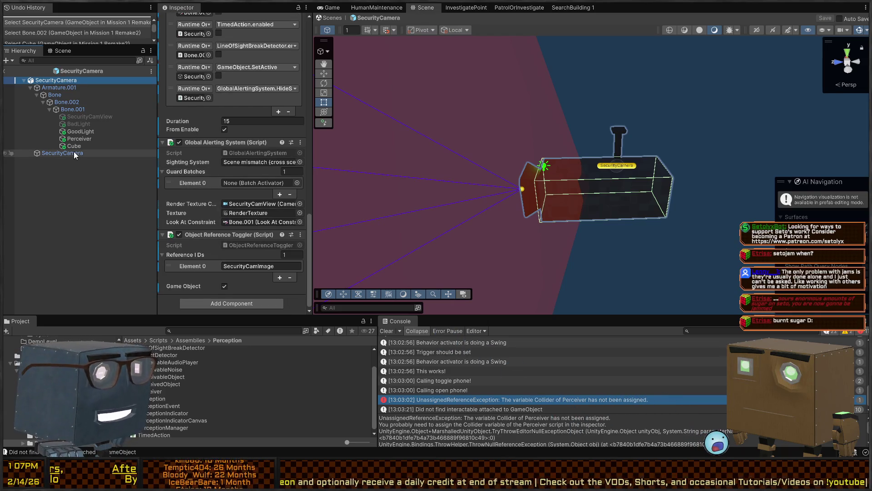
{"action": "left_click", "coordinate": [73, 139]}
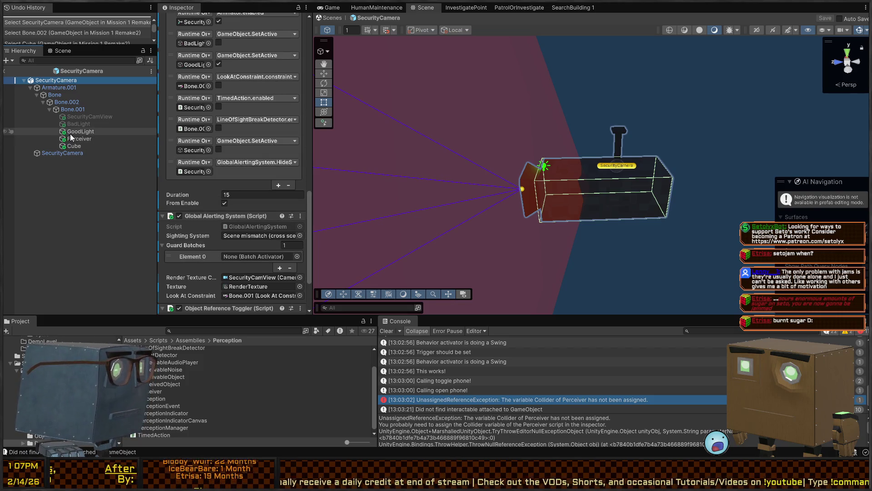
{"action": "scroll", "coordinate": [200, 146], "scroll_direction": "down", "scroll_amount": 1}
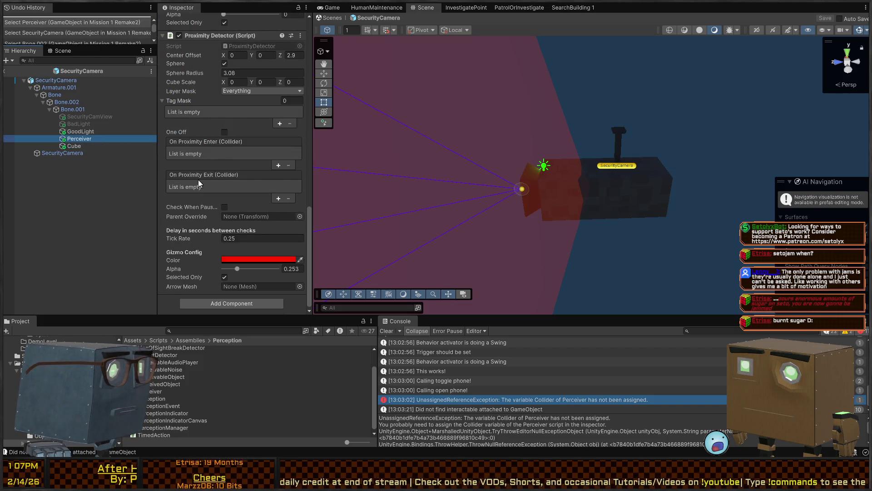
{"action": "scroll", "coordinate": [225, 163], "scroll_direction": "up", "scroll_amount": 5}
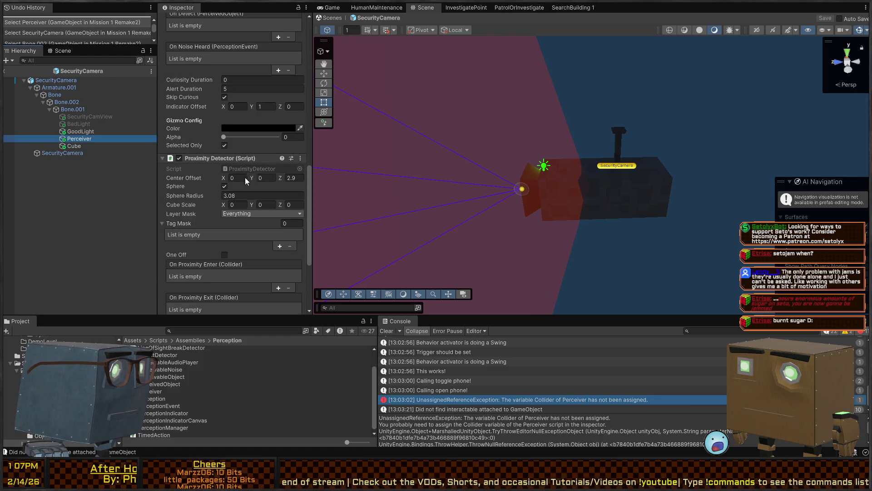
{"action": "scroll", "coordinate": [244, 177], "scroll_direction": "up", "scroll_amount": 10}
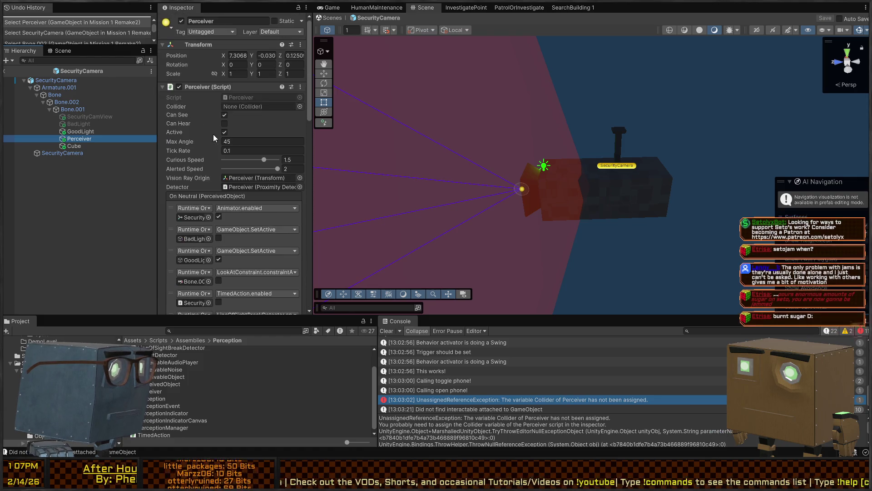
{"action": "mouse_move", "coordinate": [79, 139]}
{"action": "left_mouse_down"}
{"action": "mouse_move", "coordinate": [267, 110]}
{"action": "mouse_move", "coordinate": [263, 104]}
{"action": "left_mouse_up"}
Set Proximity Detector's Parent Override to SecurityCamera and save the prefab while leaving it.
{"action": "scroll", "coordinate": [208, 143], "scroll_direction": "down", "scroll_amount": 15}
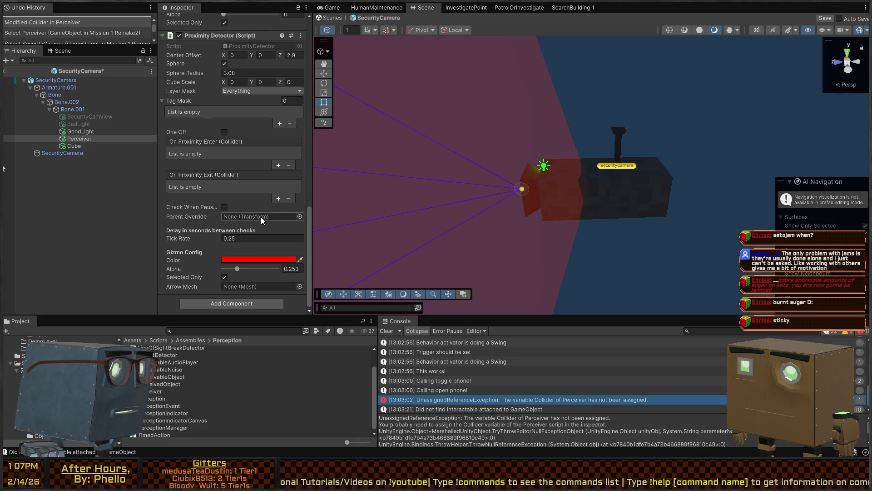
{"action": "left_click_drag", "start_coordinate": [59, 81], "coordinate": [261, 218]}
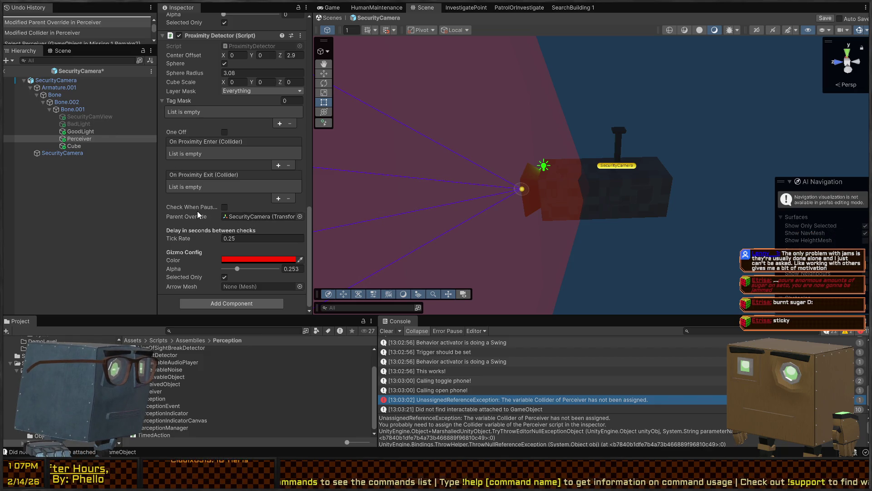
{"action": "scroll", "coordinate": [190, 201], "scroll_direction": "up", "scroll_amount": 3}
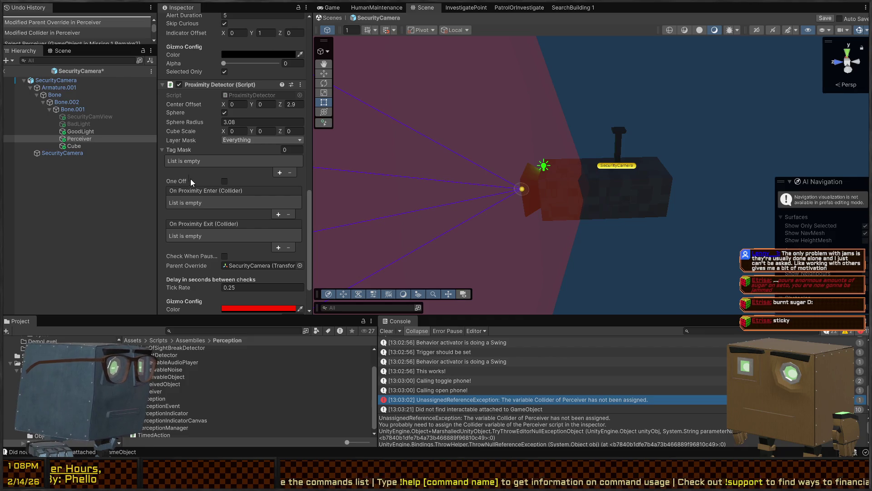
{"action": "scroll", "coordinate": [240, 170], "scroll_direction": "up", "scroll_amount": 10}
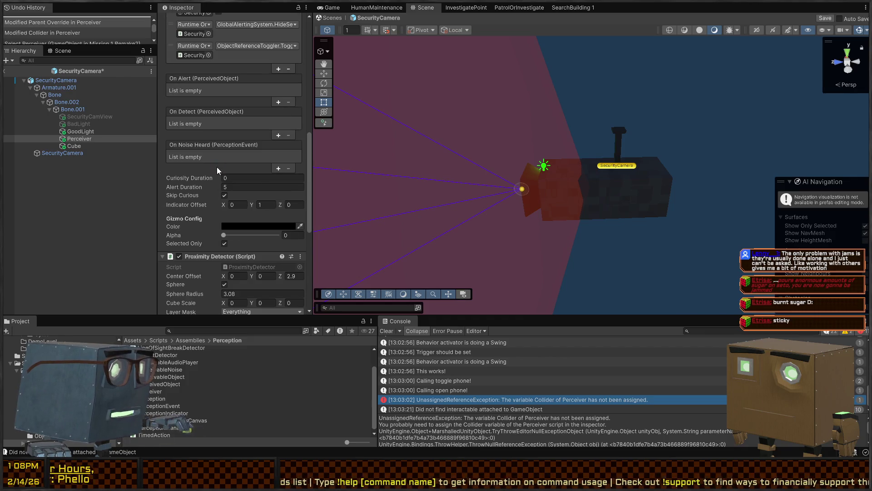
{"action": "left_click", "coordinate": [330, 17]}
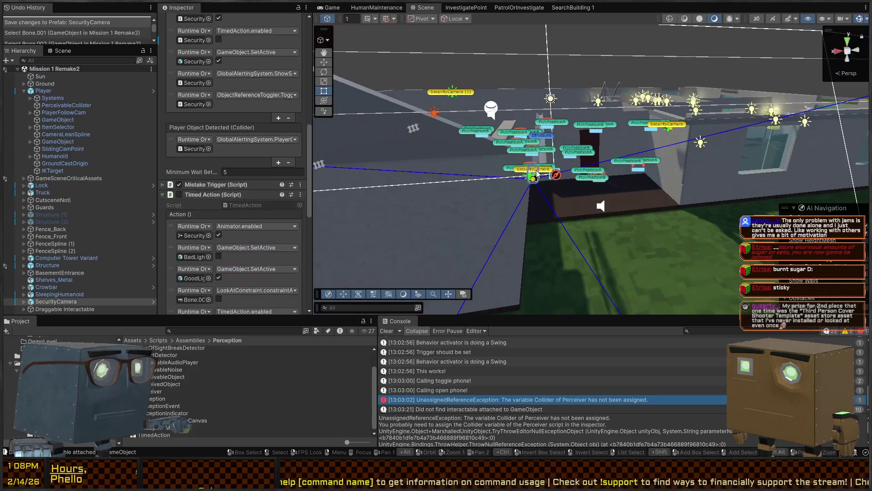
Back in the Mission 1 Remake2 scene, switch to the Game view and start Play mode.
{"action": "left_click_drag", "start_coordinate": [579, 145], "coordinate": [580, 143]}
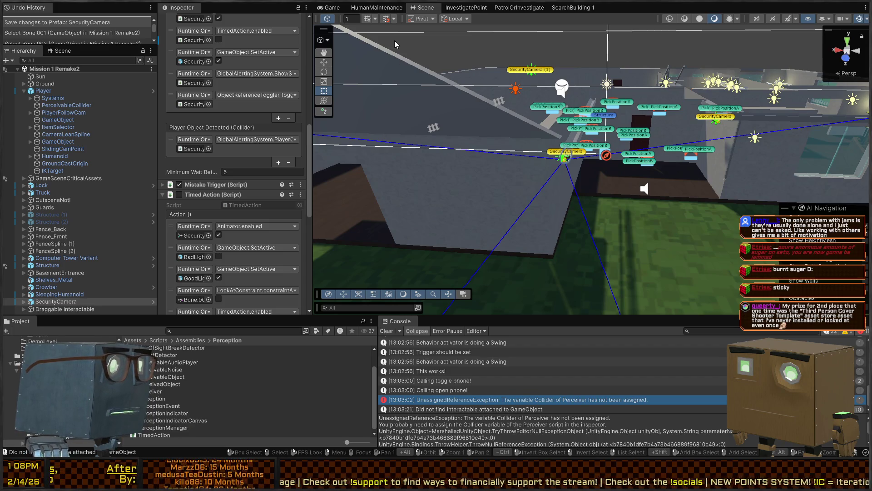
{"action": "left_click", "coordinate": [324, 7]}
{"action": "key", "text": "ctrl+p"}
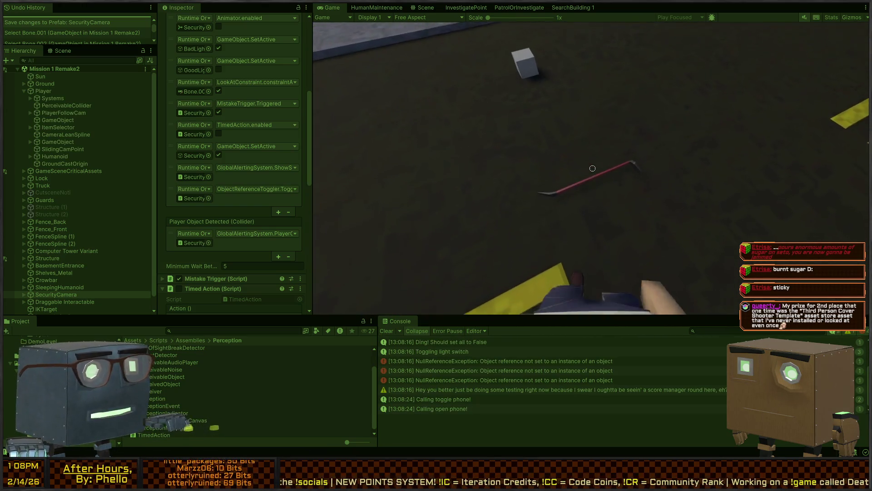
Pick up the crowbar, walk to the house, and smash its window.
{"action": "key", "text": "e"}
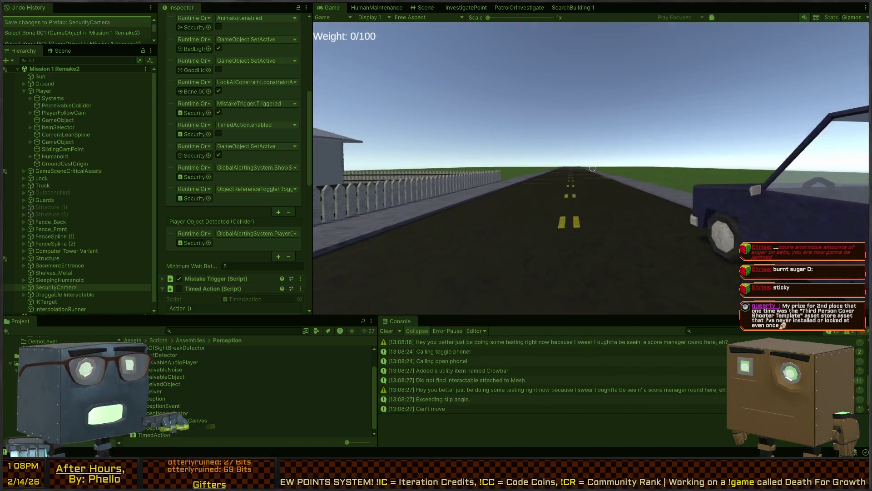
{"action": "scroll", "coordinate": [593, 168], "scroll_direction": "down", "scroll_amount": 1}
{"action": "scroll", "coordinate": [593, 168], "scroll_direction": "down", "scroll_amount": 2}
{"action": "key", "text": "w"}
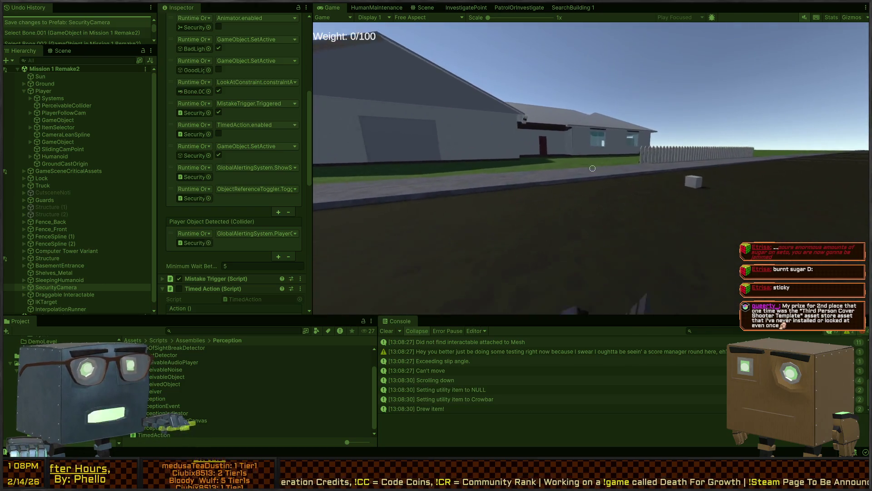
{"action": "key", "text": "w"}
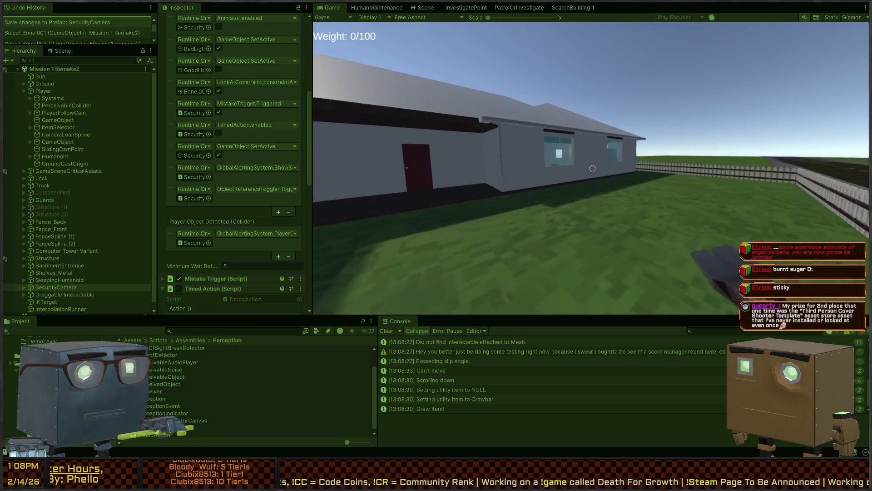
{"action": "key", "text": "w"}
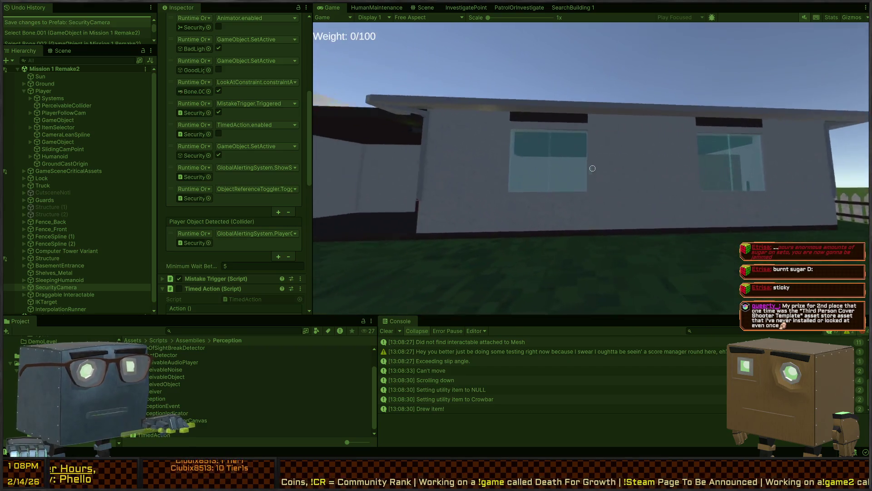
{"action": "left_click", "coordinate": [592, 168]}
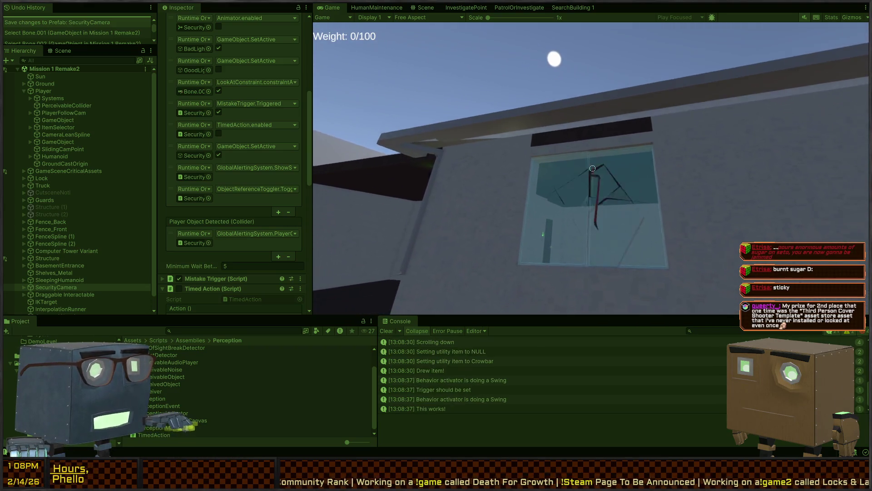
{"action": "key", "text": "s"}
Climb through the broken window and walk through the house past the red door to the hallway.
{"action": "key", "text": "w"}
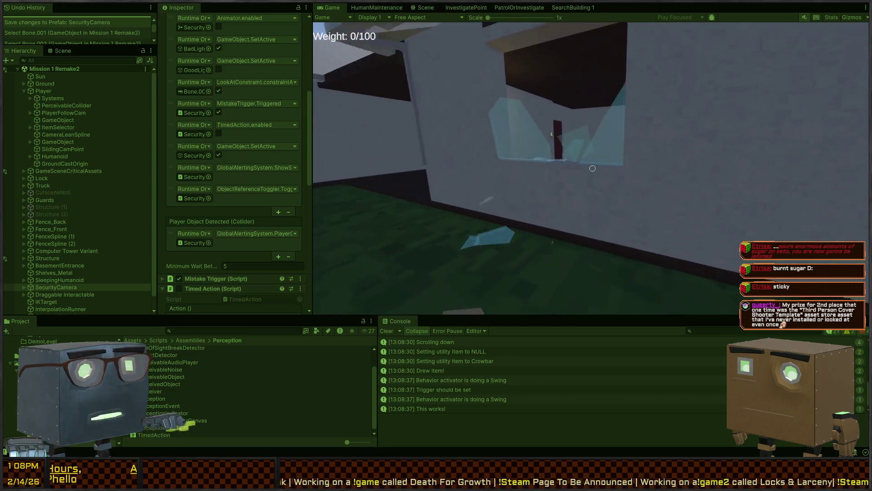
{"action": "key", "text": "w"}
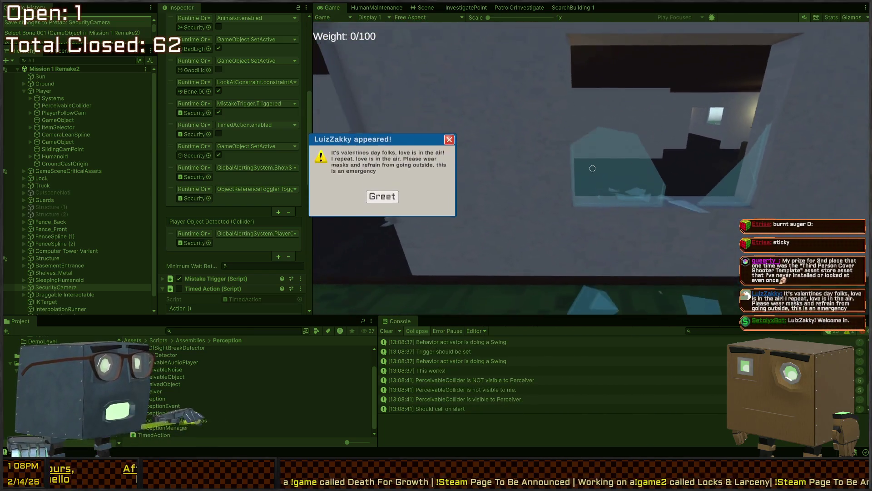
{"action": "key", "text": "w"}
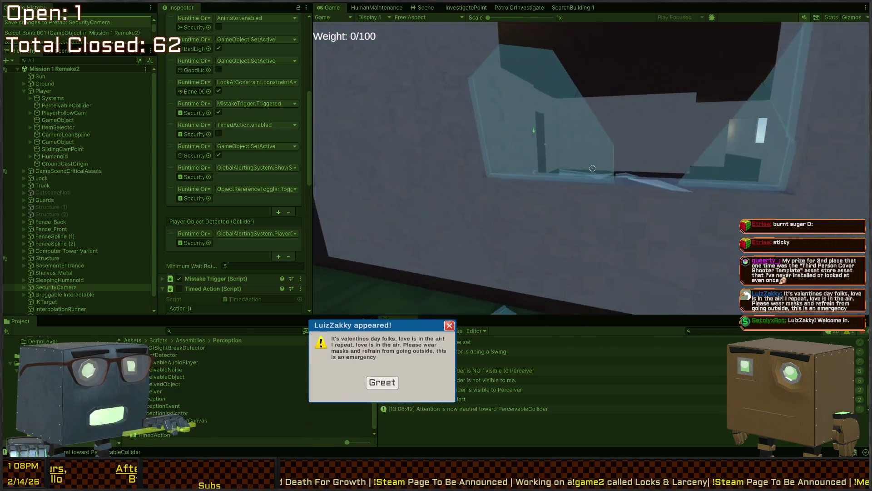
{"action": "key", "text": "w"}
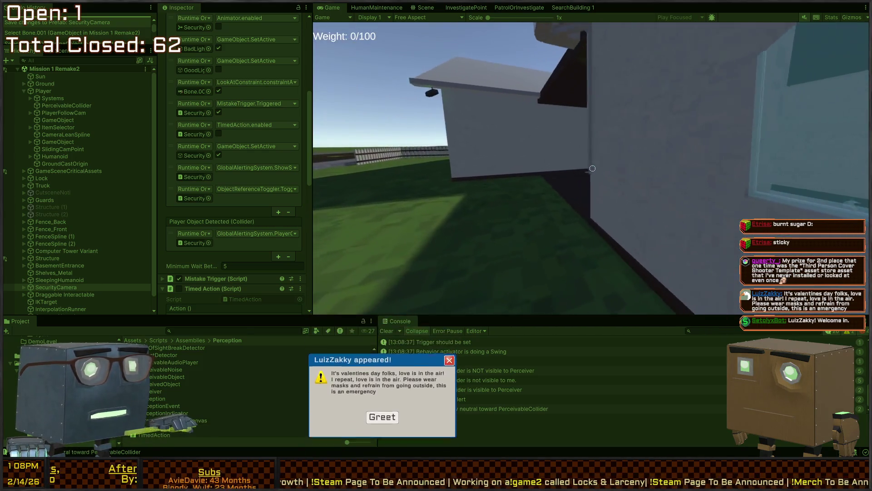
{"action": "key", "text": "w"}
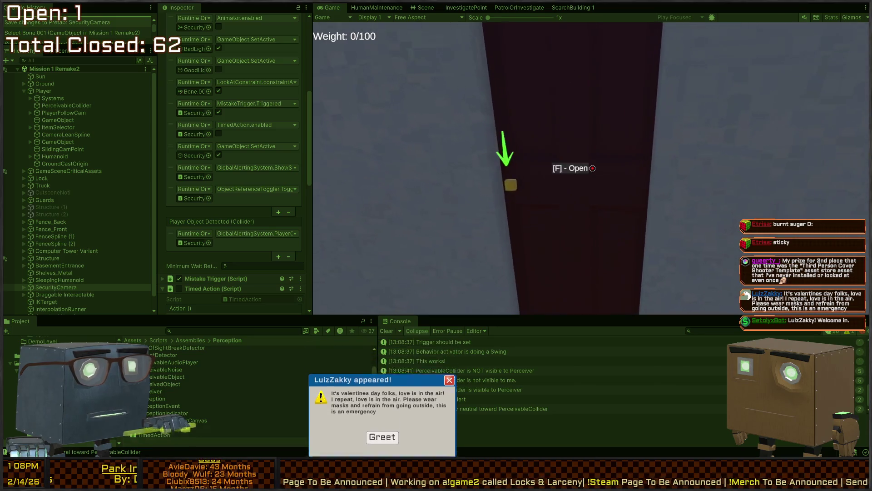
{"action": "key", "text": "w"}
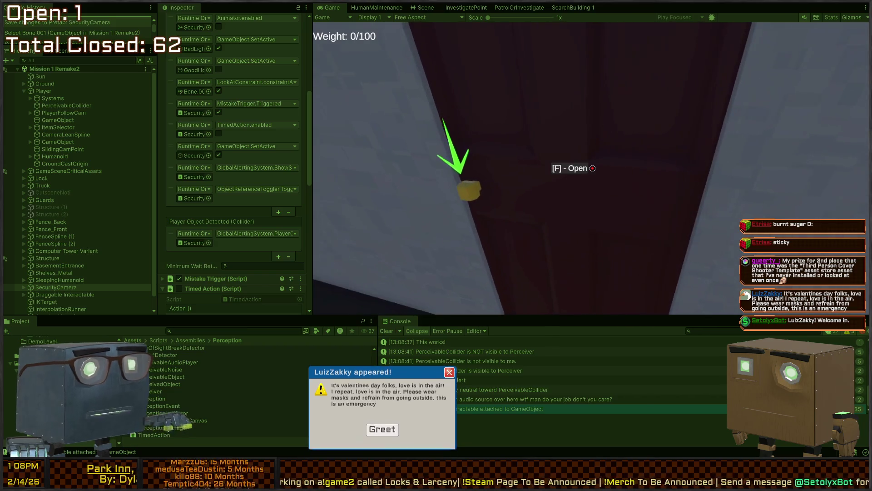
{"action": "key", "text": "w"}
{"action": "key", "text": "w"}
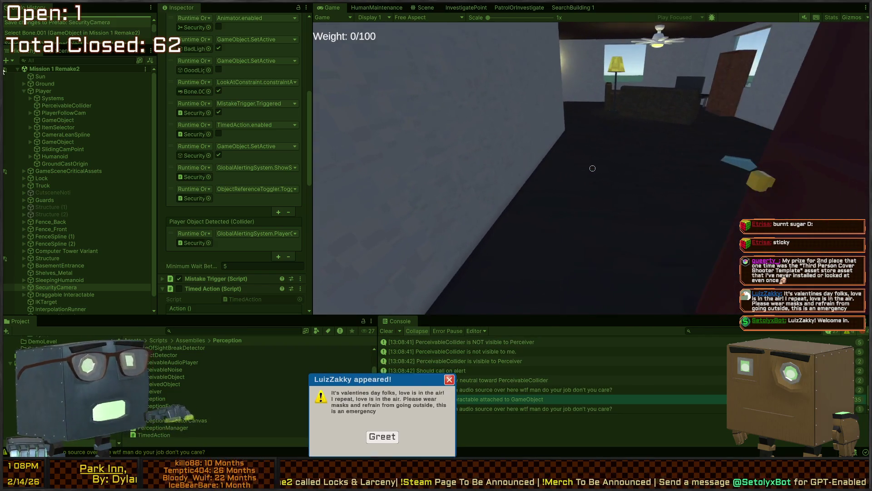
{"action": "key", "text": "w"}
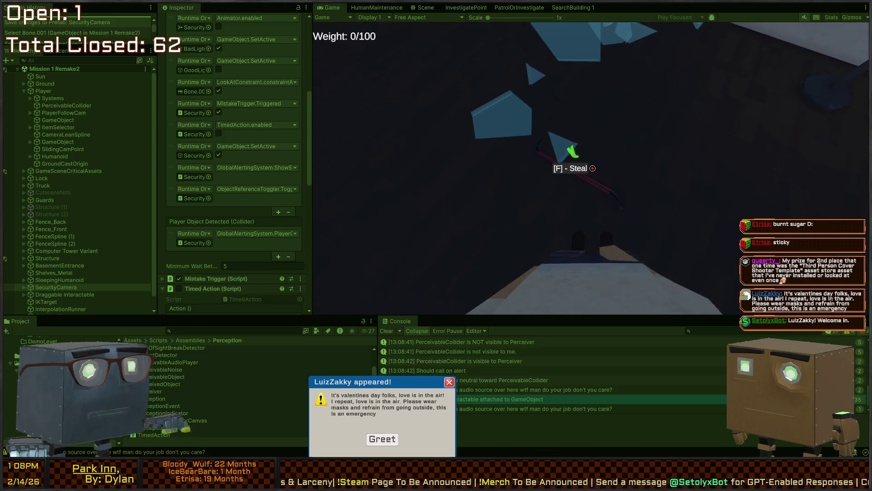
{"action": "key", "text": "w"}
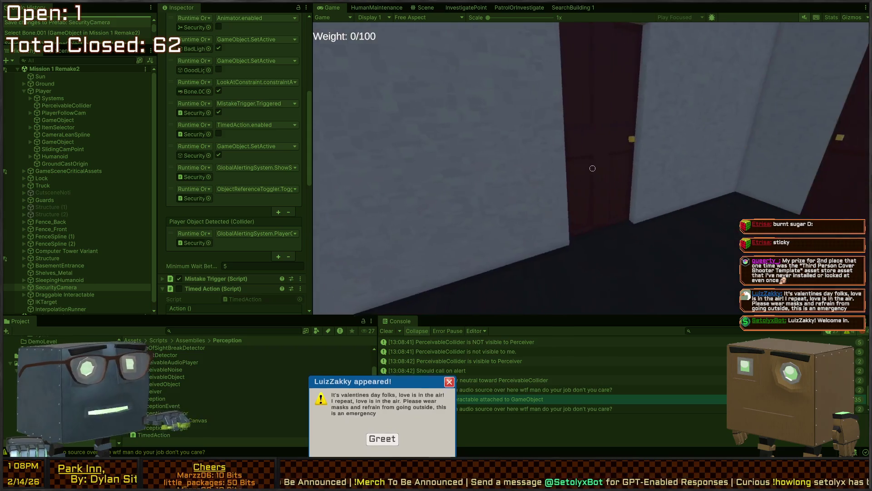
Open the red door, walk outside, and return to the building under the security camera.
{"action": "key", "text": "e"}
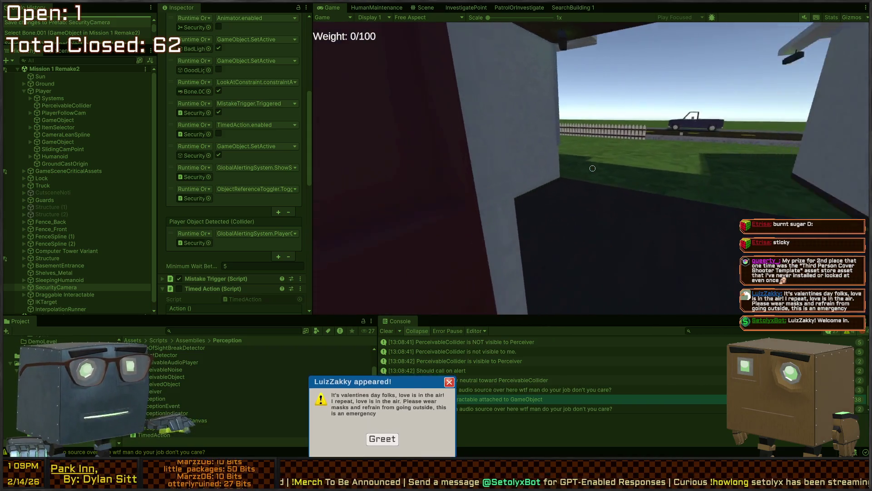
{"action": "key", "text": "e"}
{"action": "key", "text": "s"}
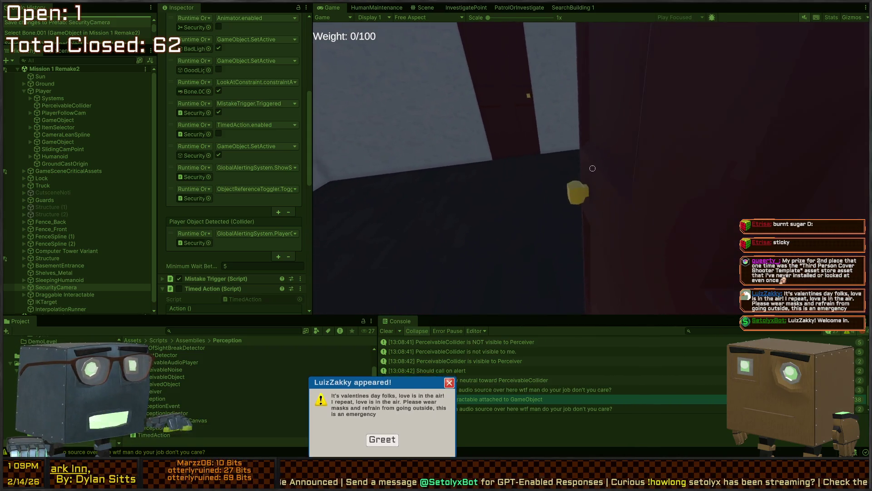
{"action": "key", "text": "w"}
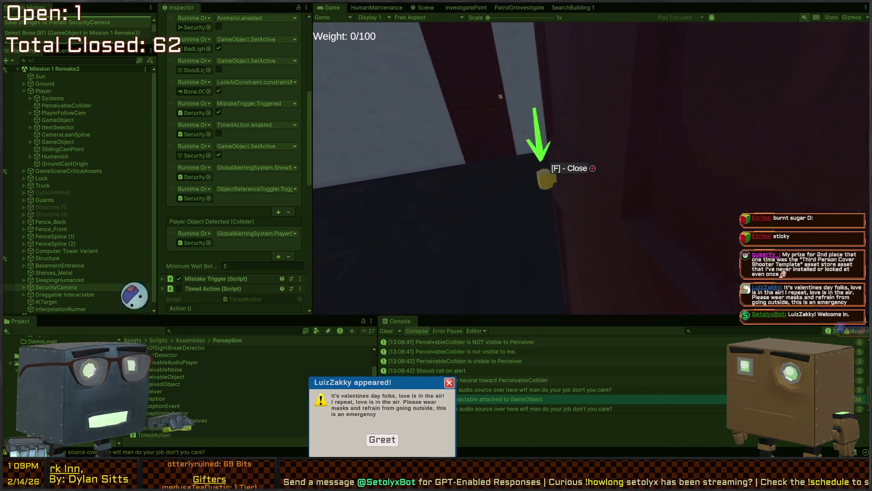
{"action": "key", "text": "w"}
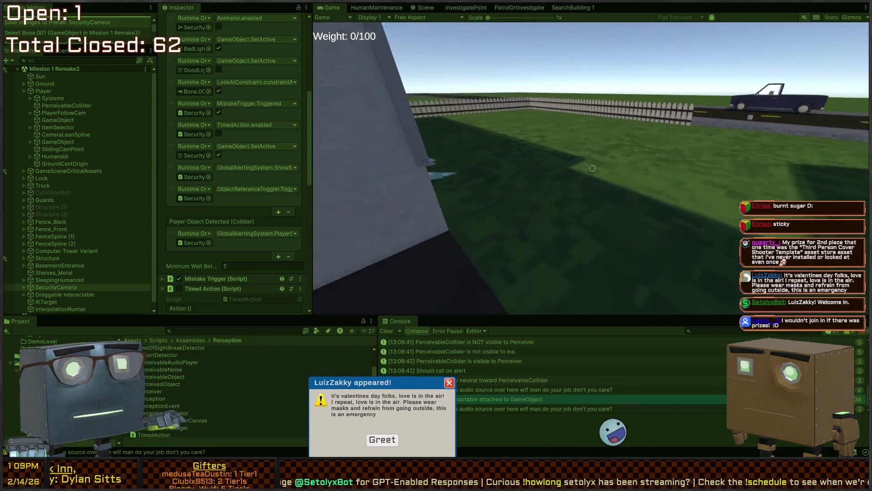
{"action": "key", "text": "w"}
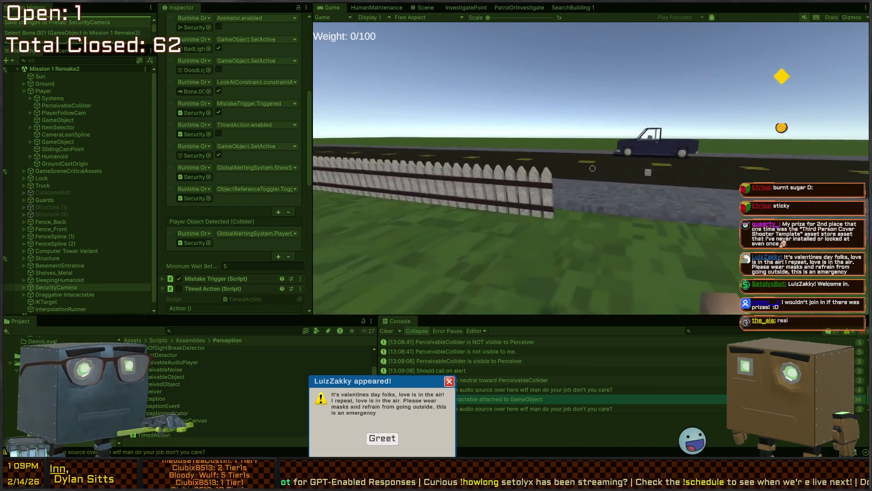
{"action": "key", "text": "w"}
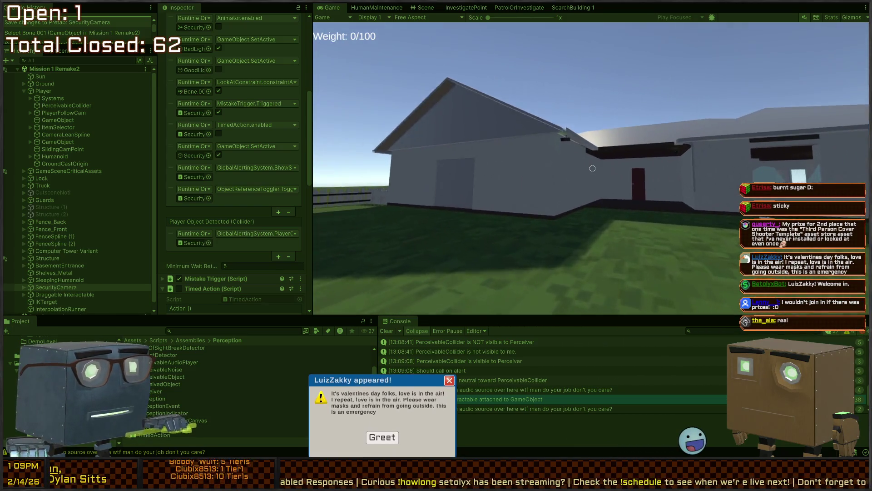
Step into the camera's view and walk across the lawn past the blue pickup truck.
{"action": "key", "text": "w"}
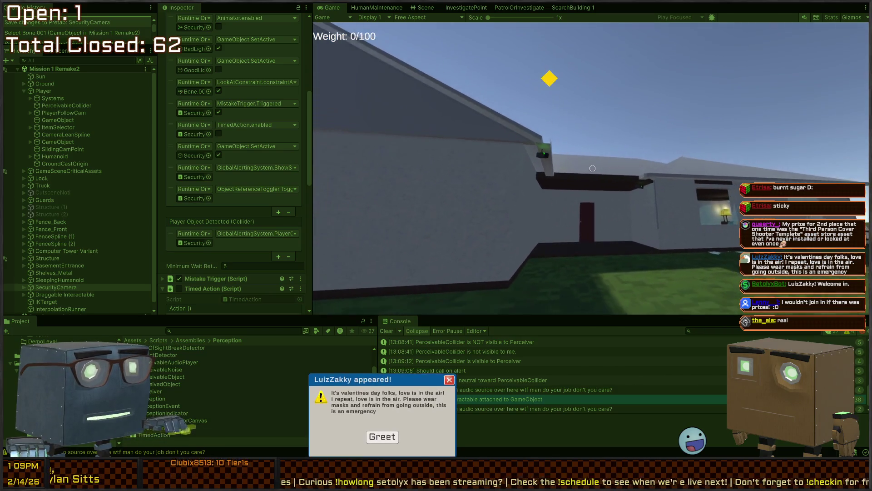
{"action": "key", "text": "w"}
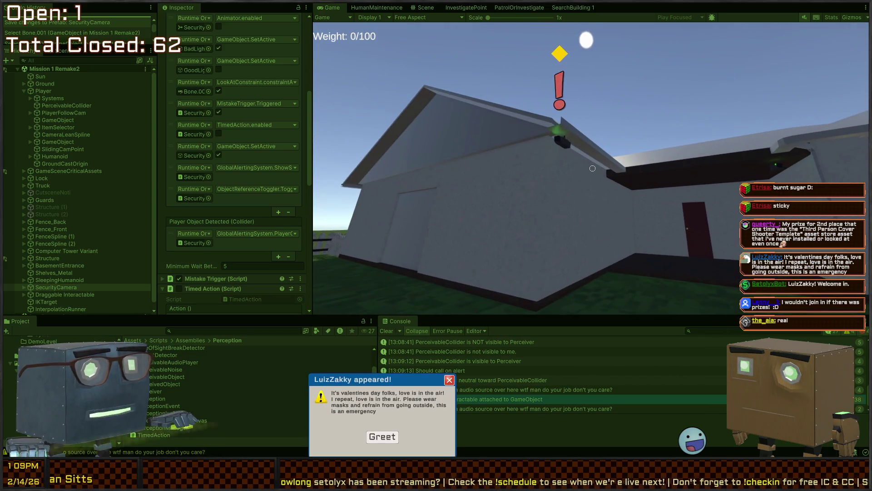
{"action": "key", "text": "w"}
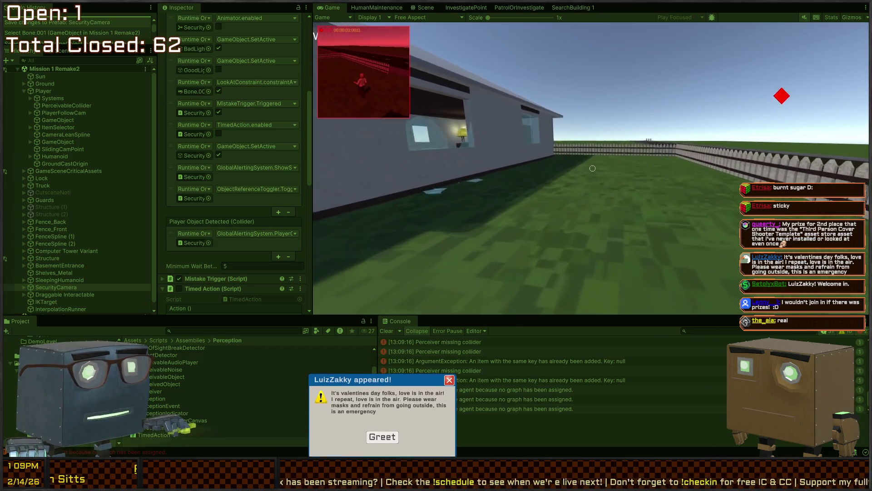
{"action": "key", "text": "w"}
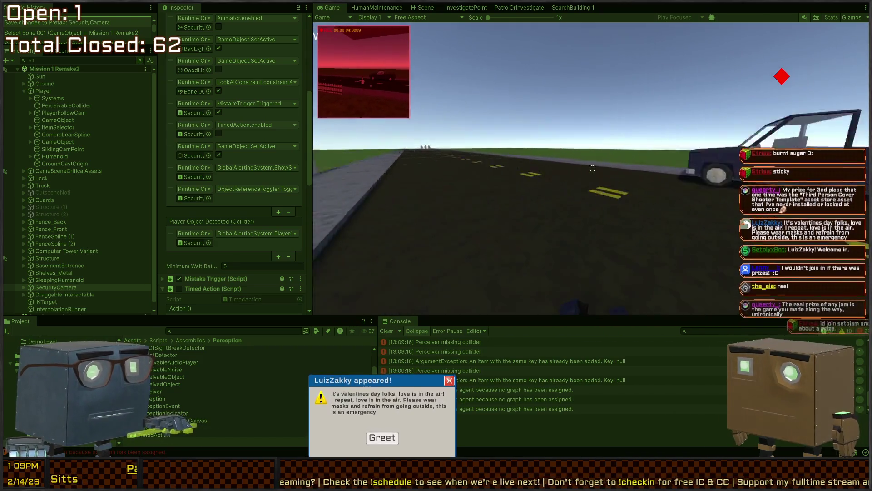
{"action": "key", "text": "w"}
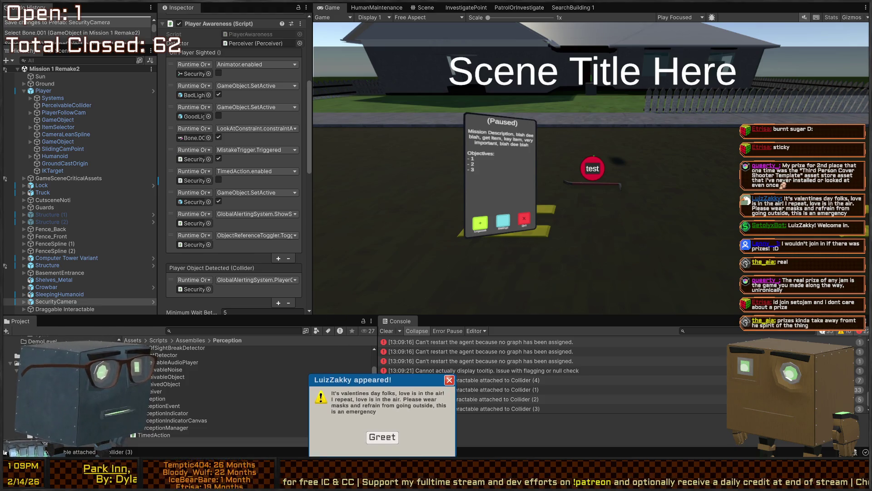
{"action": "left_click", "coordinate": [386, 438]}
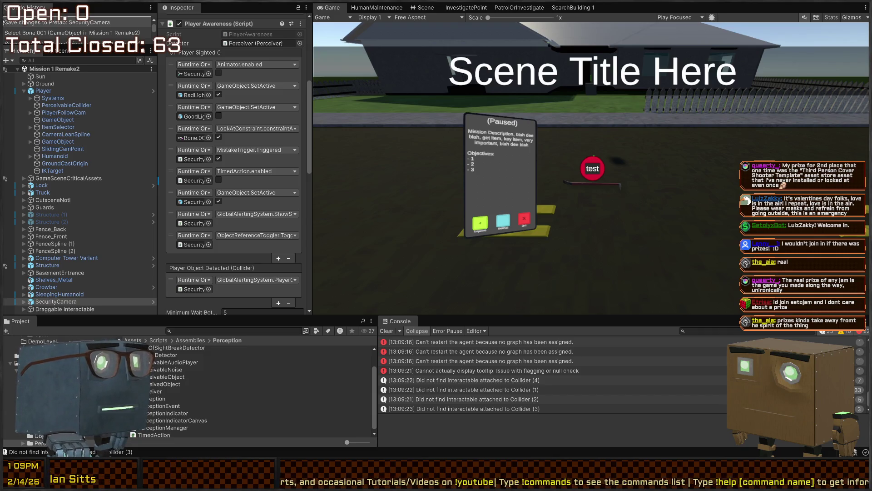
{"action": "left_click", "coordinate": [422, 7]}
{"action": "mouse_move", "coordinate": [559, 139]}
{"action": "left_mouse_down"}
{"action": "mouse_move", "coordinate": [695, 134]}
{"action": "mouse_move", "coordinate": [542, 97]}
{"action": "mouse_move", "coordinate": [545, 130]}
{"action": "mouse_move", "coordinate": [571, 133]}
{"action": "left_mouse_up"}
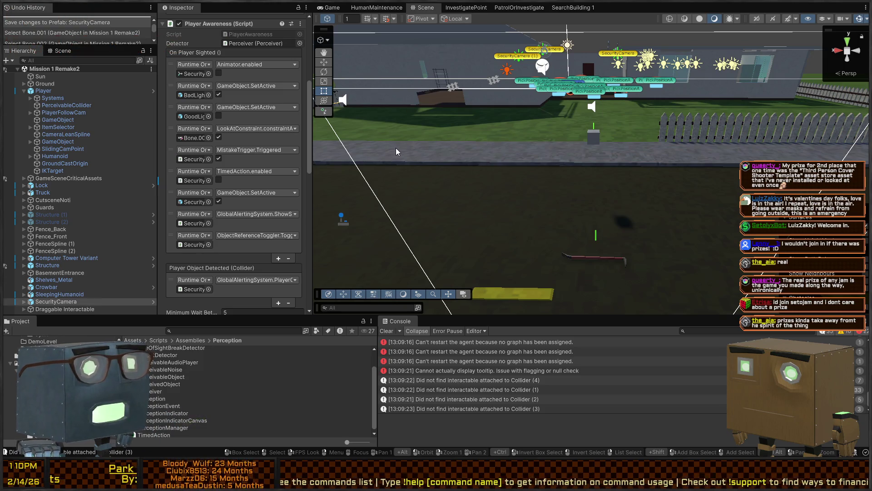
Fly the scene camera over the yard to the player beside the blue pickup truck.
{"action": "mouse_move", "coordinate": [399, 149]}
{"action": "left_mouse_down"}
{"action": "mouse_move", "coordinate": [543, 148]}
{"action": "mouse_move", "coordinate": [660, 160]}
{"action": "left_mouse_up"}
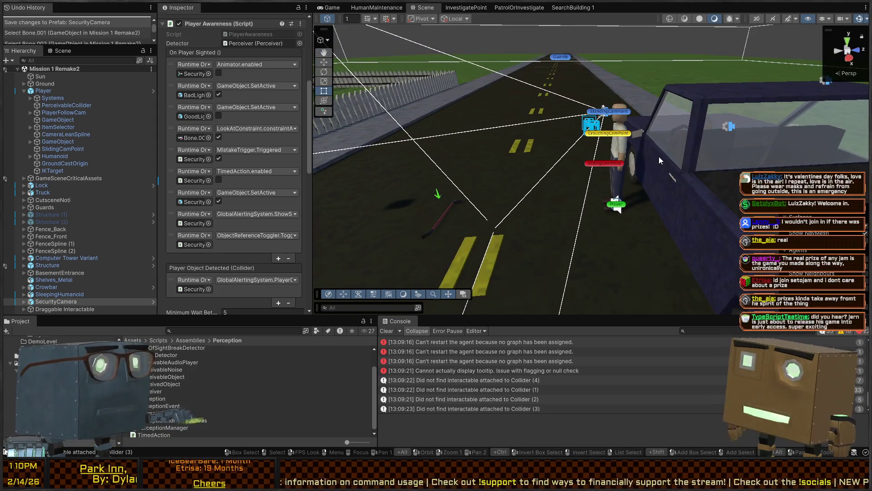
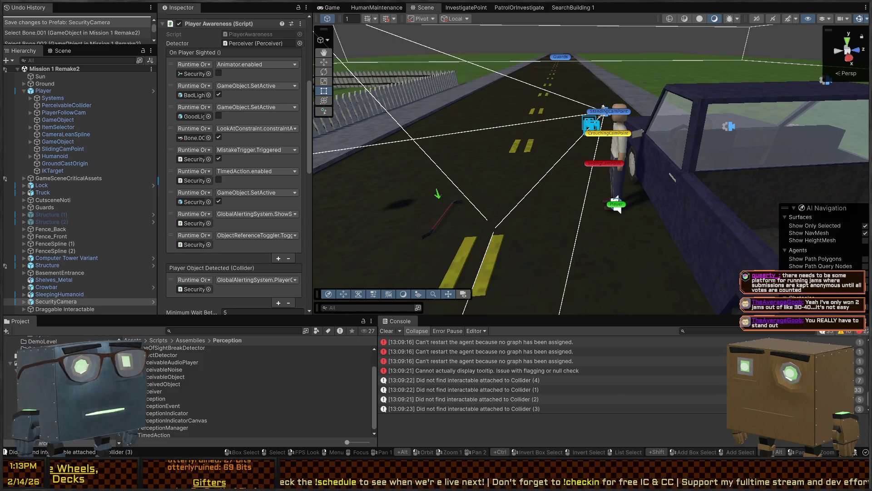
Move the Scene camera over the road by the truck, then switch to the Game view.
{"action": "mouse_move", "coordinate": [464, 118]}
{"action": "left_mouse_down"}
{"action": "mouse_move", "coordinate": [473, 104]}
{"action": "mouse_move", "coordinate": [488, 114]}
{"action": "mouse_move", "coordinate": [580, 121]}
{"action": "left_mouse_up"}
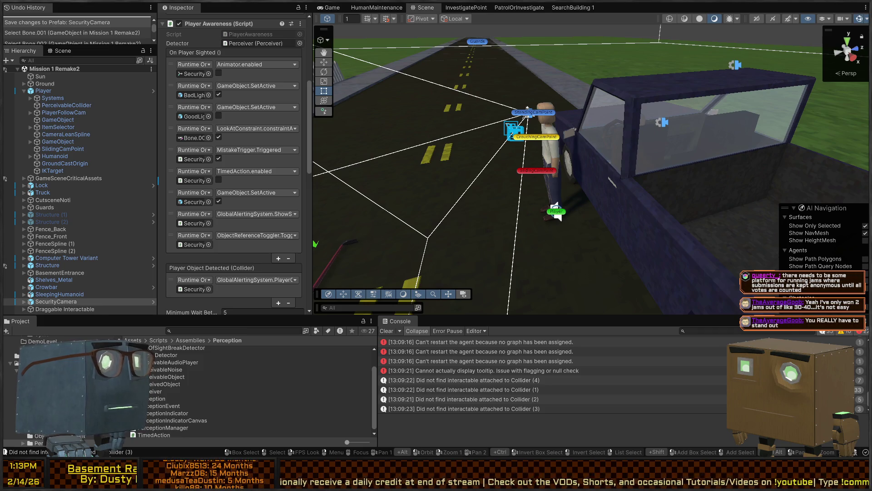
{"action": "left_click_drag", "start_coordinate": [538, 146], "coordinate": [555, 146]}
{"action": "left_click", "coordinate": [325, 8]}
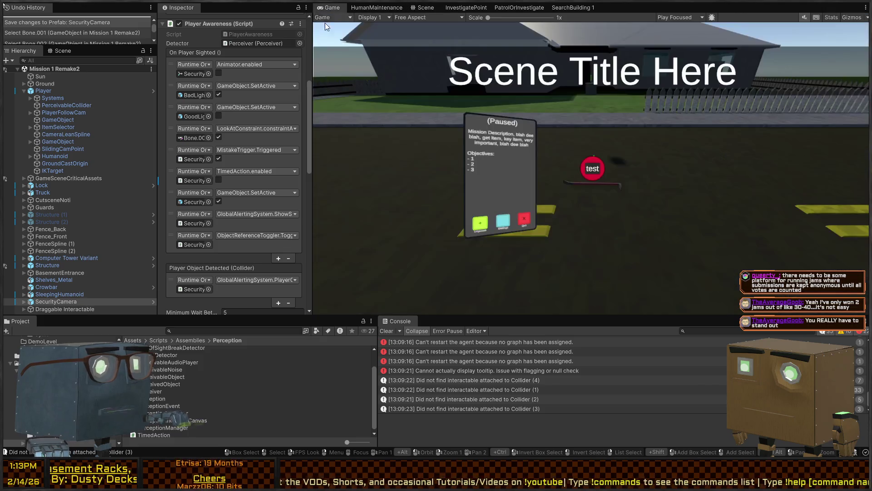
Start a play test, toggle the phone panel and pick up the crowbar from the road.
{"action": "key", "text": "ctrl+p"}
{"action": "key", "text": "Tab"}
{"action": "key", "text": "Tab"}
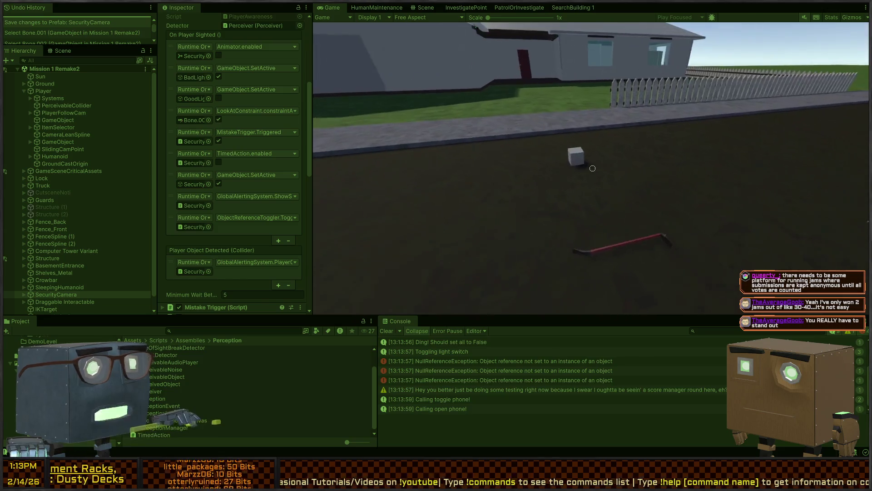
{"action": "key", "text": "f"}
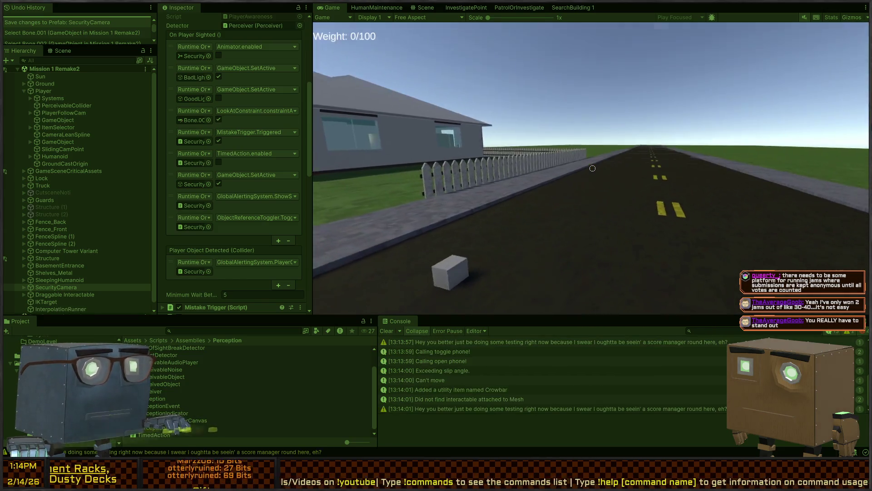
{"action": "key", "text": "w"}
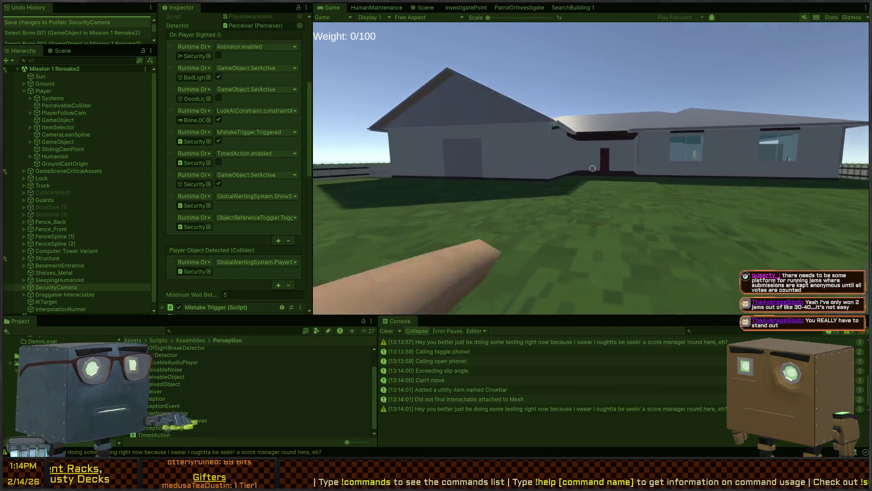
{"action": "key", "text": "w"}
{"action": "key", "text": "f"}
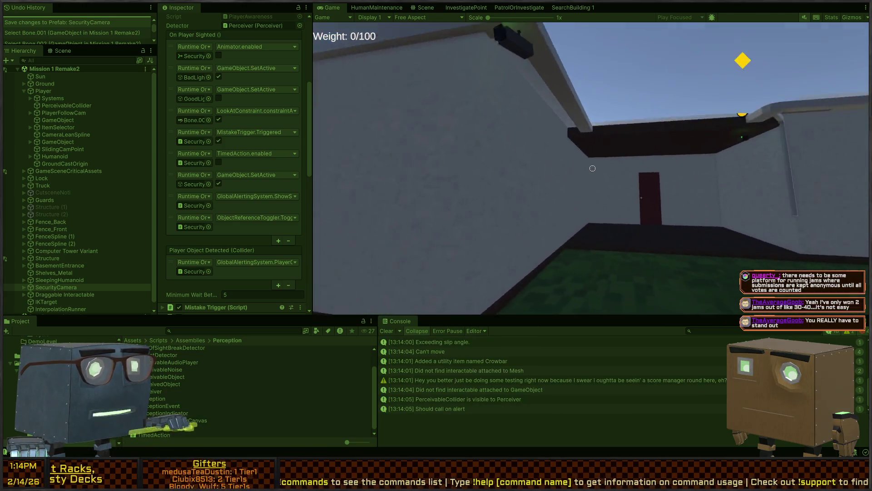
Walk between the house and road, end the play test, and return to the Scene view.
{"action": "key", "text": "s"}
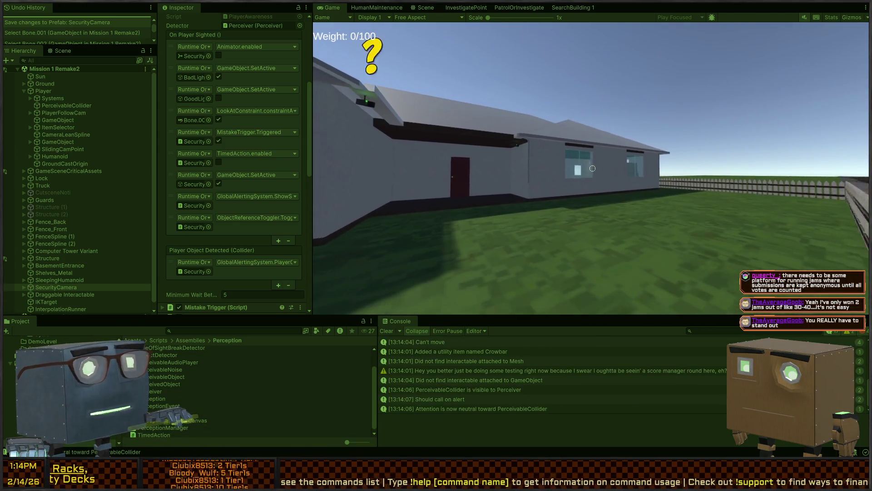
{"action": "key", "text": "w"}
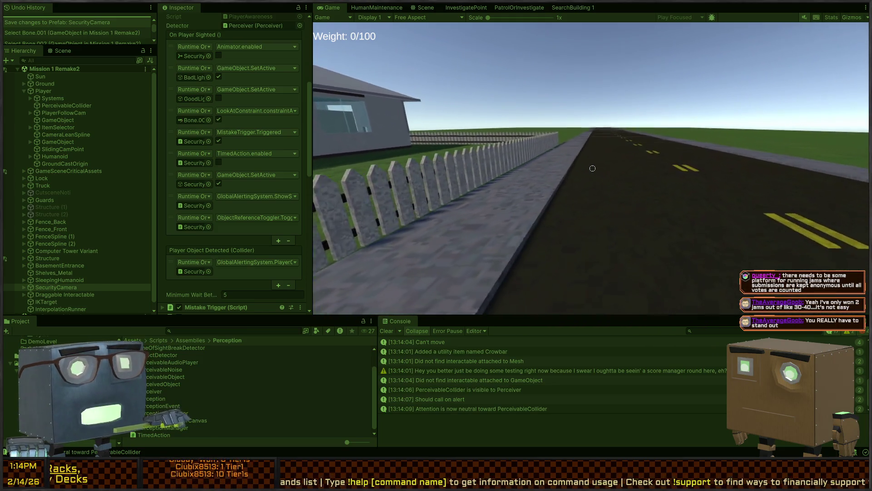
{"action": "key", "text": "d"}
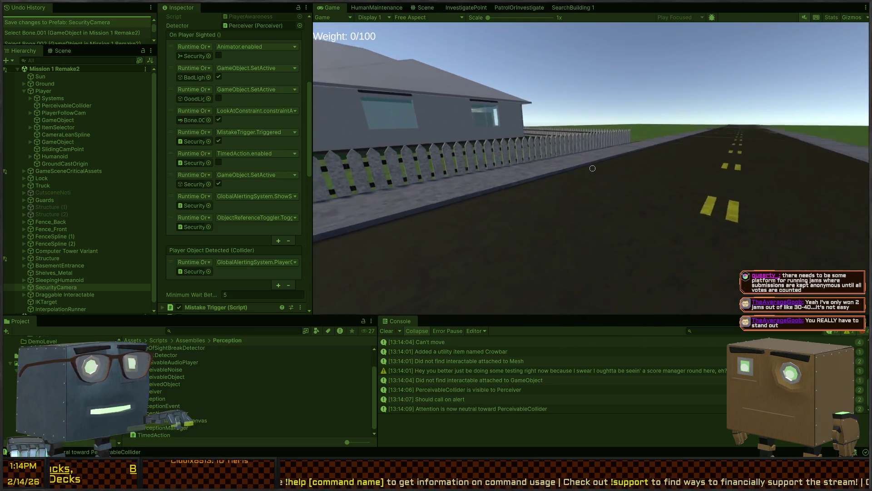
{"action": "key", "text": "Escape"}
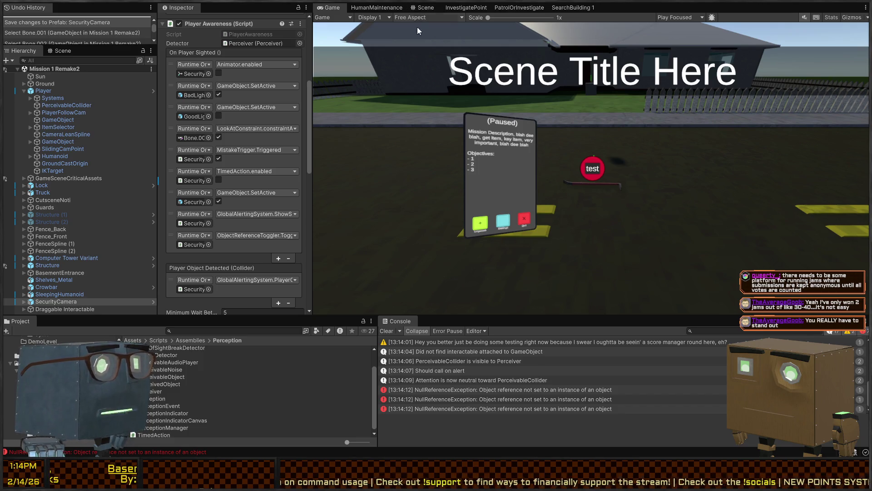
{"action": "left_click", "coordinate": [415, 9]}
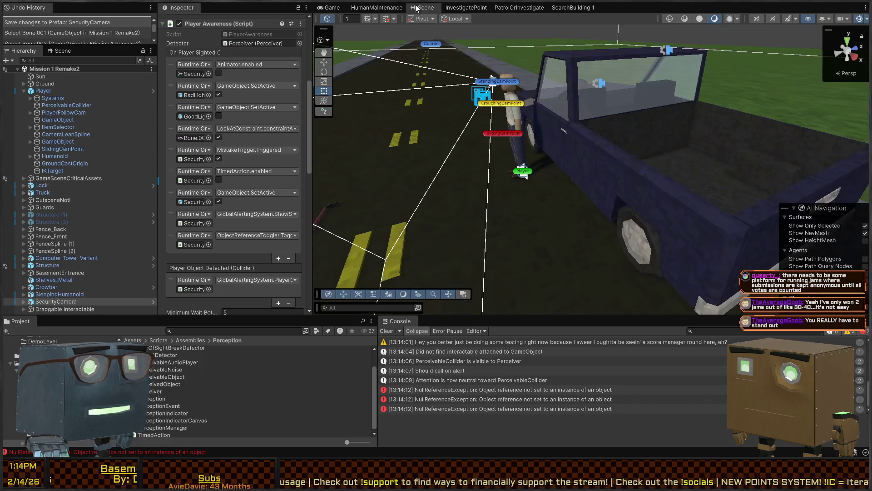
Orbit the Scene camera along the road toward the houses, then switch to the Game view.
{"action": "mouse_move", "coordinate": [338, 128]}
{"action": "left_mouse_down"}
{"action": "mouse_move", "coordinate": [200, 138]}
{"action": "mouse_move", "coordinate": [304, 142]}
{"action": "left_mouse_up"}
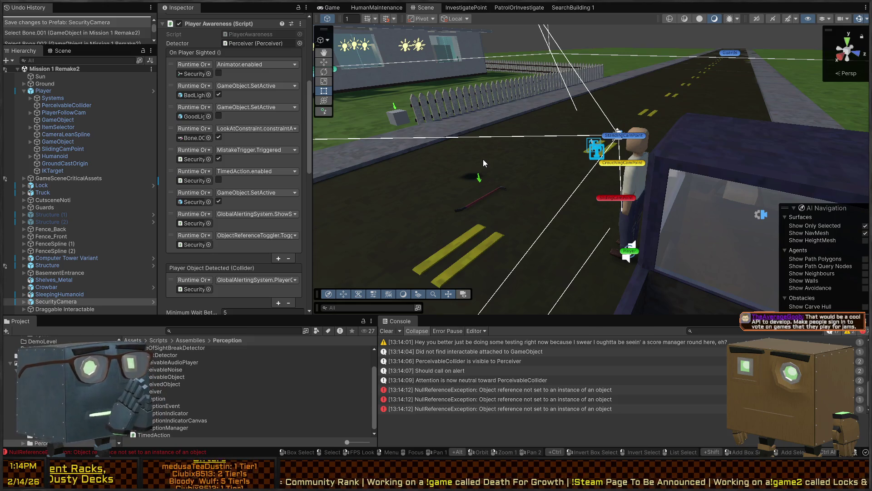
{"action": "mouse_move", "coordinate": [548, 170]}
{"action": "left_mouse_down"}
{"action": "mouse_move", "coordinate": [578, 158]}
{"action": "mouse_move", "coordinate": [620, 166]}
{"action": "left_mouse_up"}
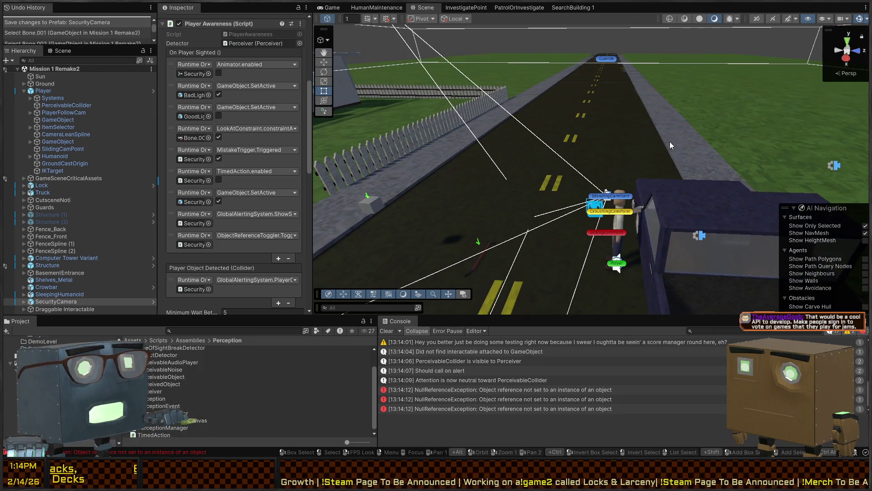
{"action": "mouse_move", "coordinate": [697, 175]}
{"action": "left_mouse_down"}
{"action": "mouse_move", "coordinate": [565, 212]}
{"action": "mouse_move", "coordinate": [610, 213]}
{"action": "mouse_move", "coordinate": [613, 175]}
{"action": "left_mouse_up"}
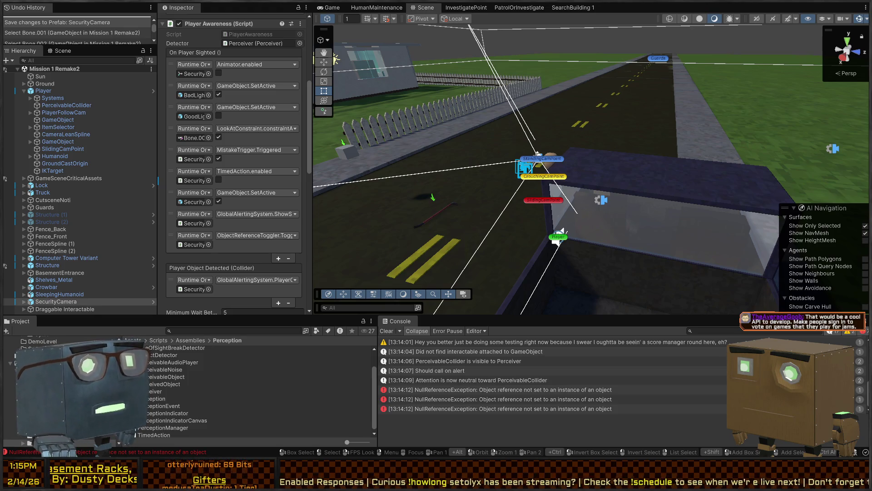
{"action": "left_click_drag", "start_coordinate": [617, 174], "coordinate": [616, 175]}
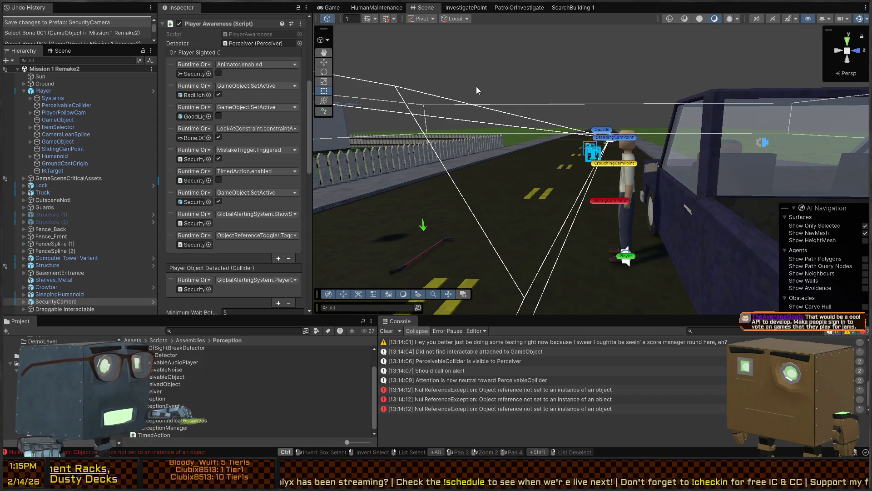
{"action": "left_click", "coordinate": [333, 8]}
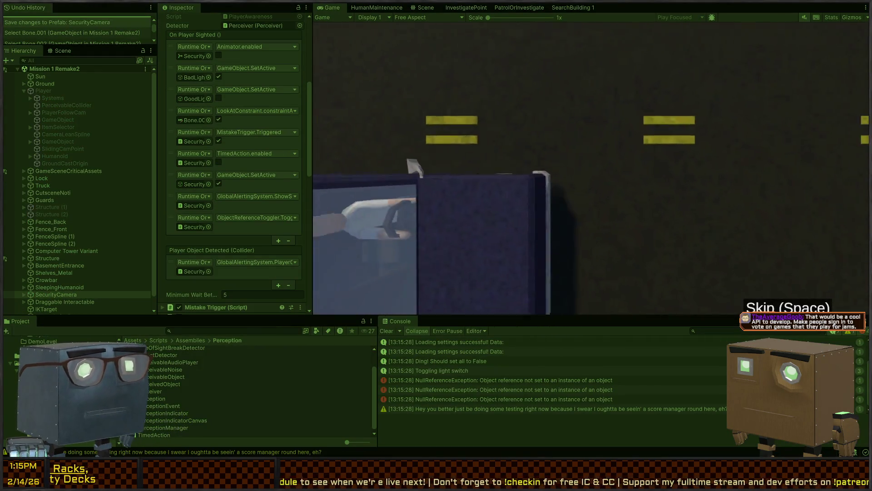
Pick up the crowbar, draw it, and smash the house window with two swings.
{"action": "key", "text": "w"}
{"action": "key", "text": "Tab"}
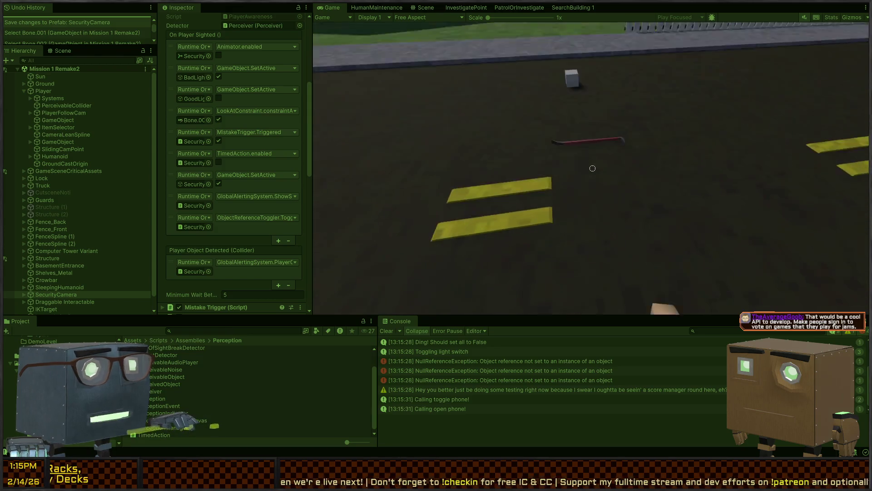
{"action": "key", "text": "f"}
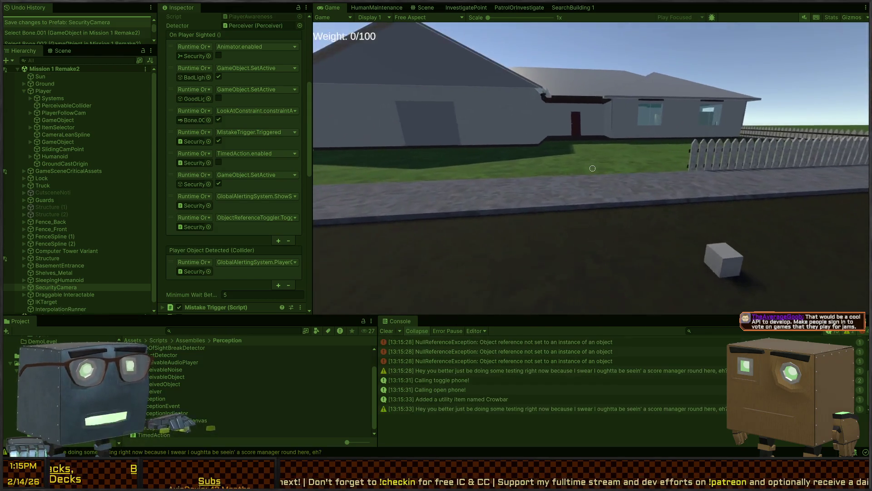
{"action": "scroll", "coordinate": [590, 168], "scroll_direction": "down", "scroll_amount": 1}
{"action": "key", "text": "w"}
{"action": "scroll", "coordinate": [593, 168], "scroll_direction": "down", "scroll_amount": 1}
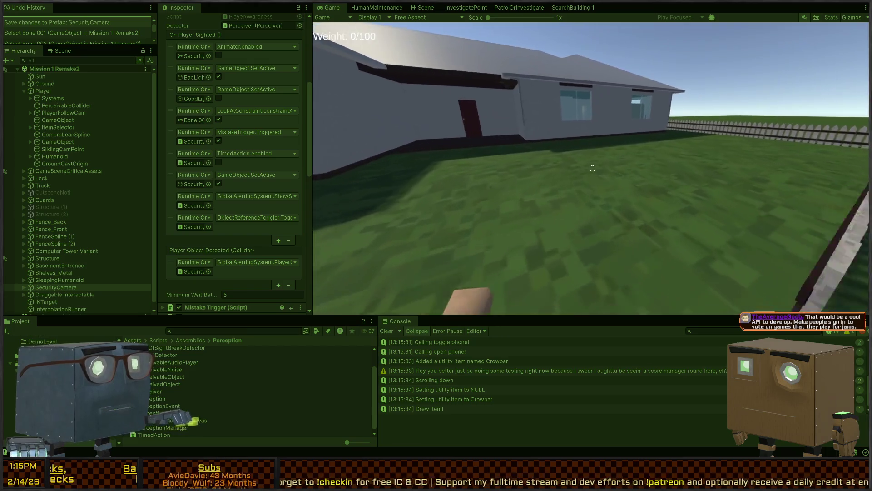
{"action": "key", "text": "w"}
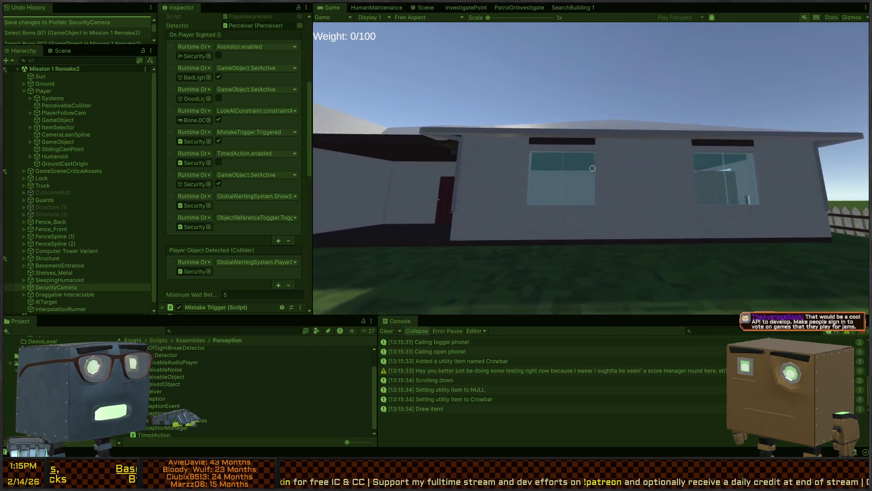
{"action": "left_click", "coordinate": [592, 168]}
{"action": "left_click", "coordinate": [593, 168]}
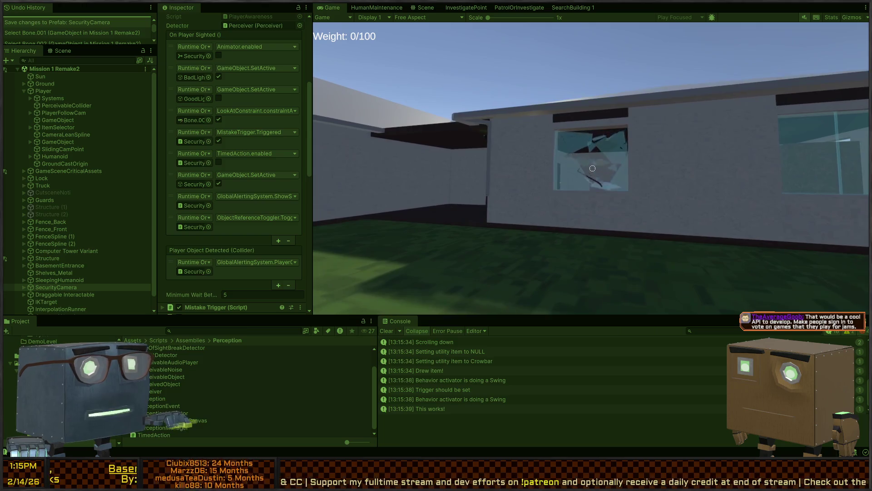
Climb into the dark room, then walk back past the pickup truck and across the road.
{"action": "key", "text": "w"}
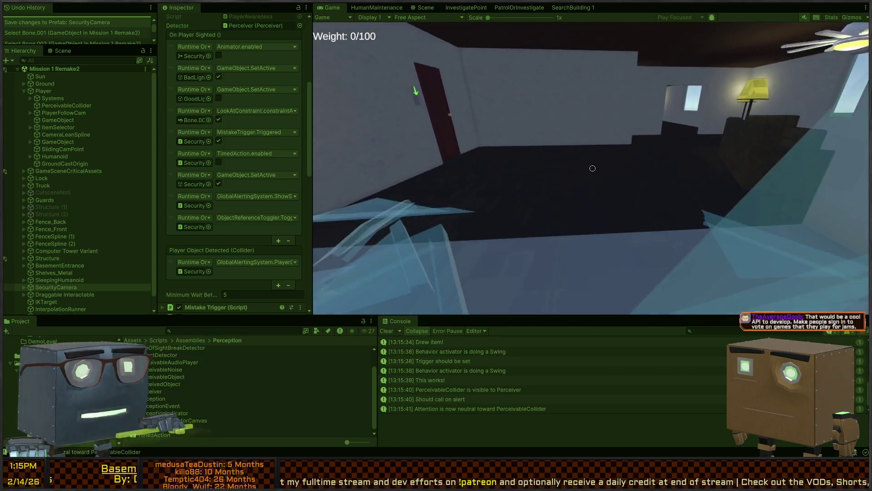
{"action": "key", "text": "w"}
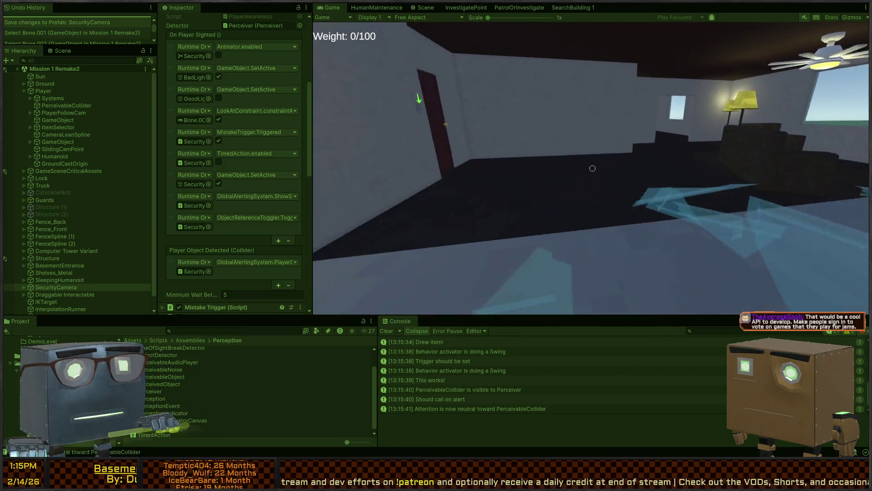
{"action": "key", "text": "w"}
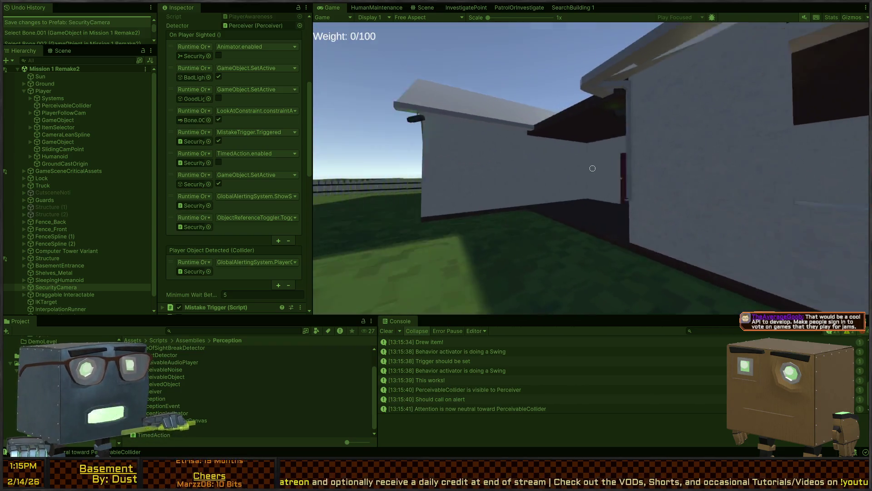
{"action": "key", "text": "w"}
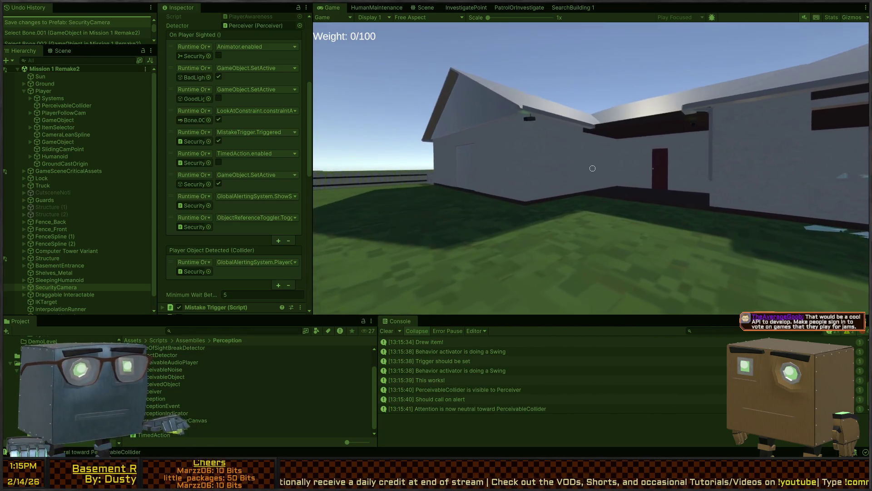
{"action": "key", "text": "w"}
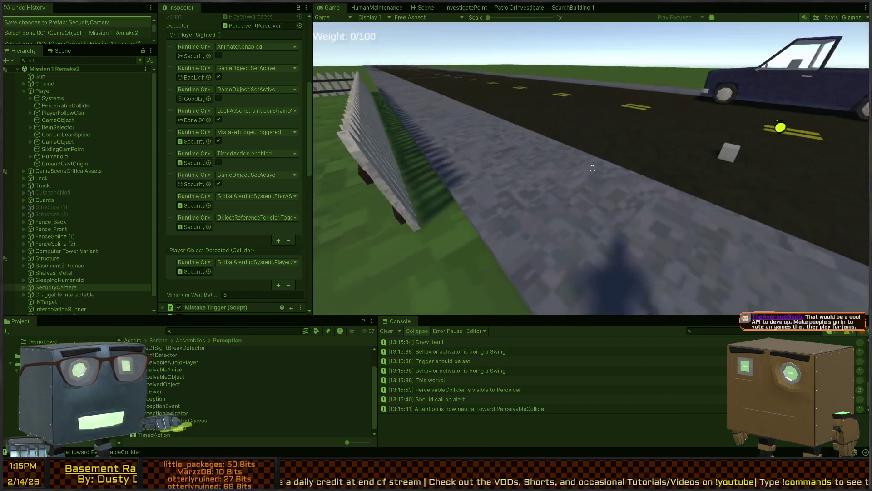
{"action": "key", "text": "w"}
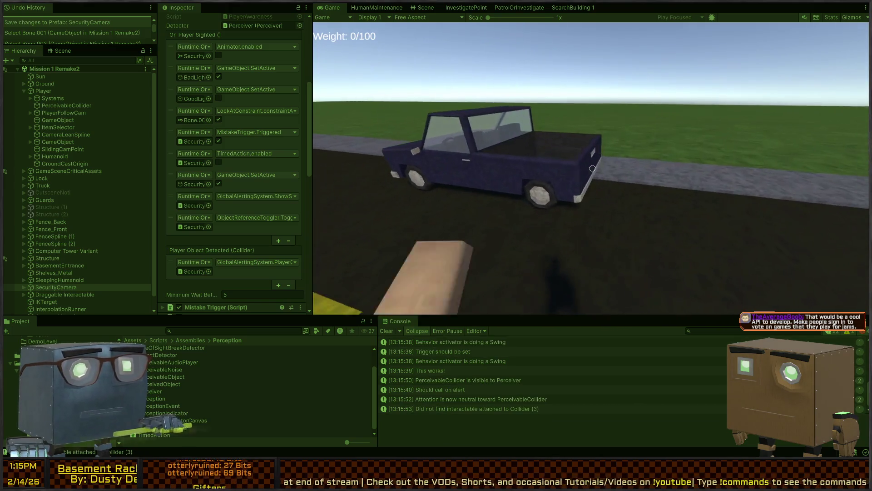
{"action": "key", "text": "w"}
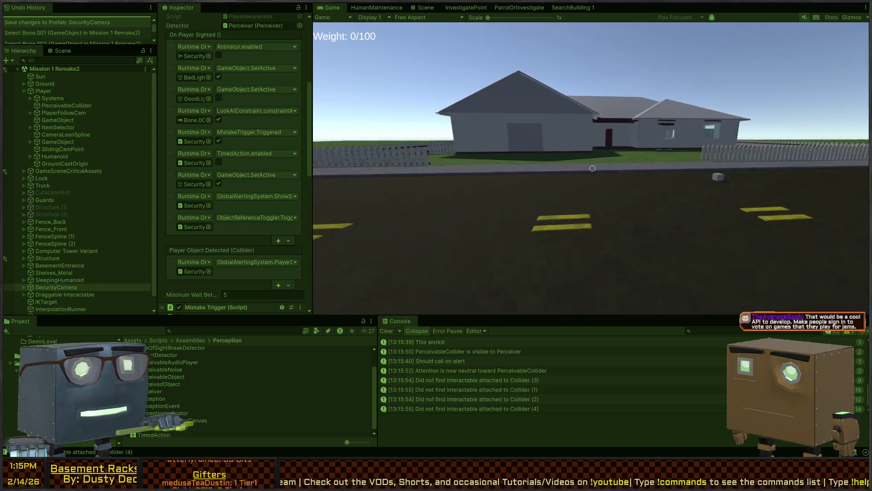
{"action": "key", "text": "w"}
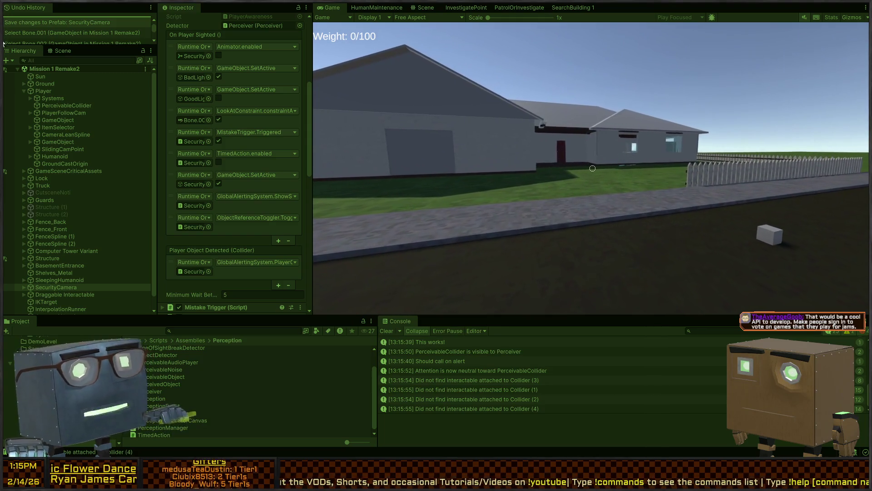
{"action": "key", "text": "w"}
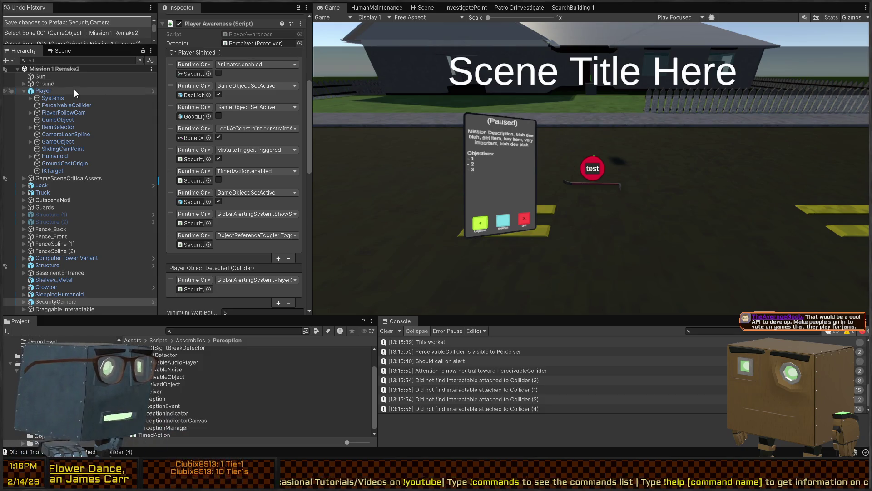
Back in the Scene view, fly down the road past the player and car to the Street (1) section.
{"action": "left_click", "coordinate": [423, 8]}
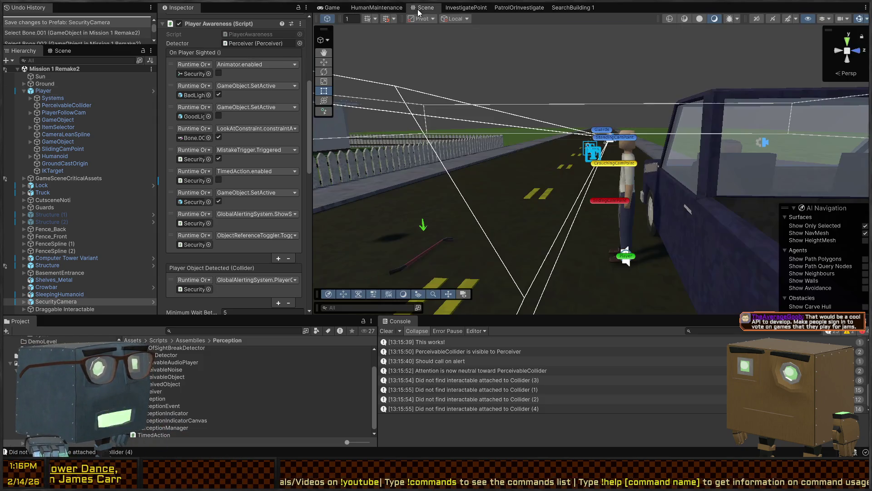
{"action": "key", "text": "w"}
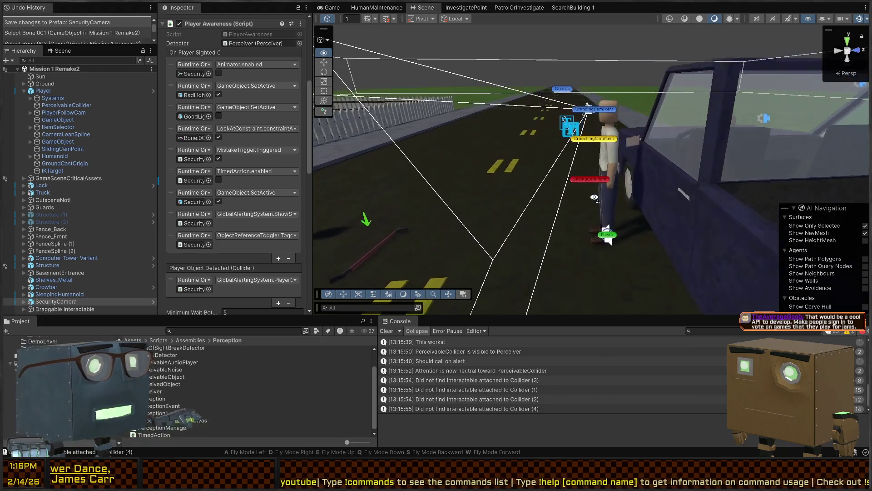
{"action": "key", "text": "w"}
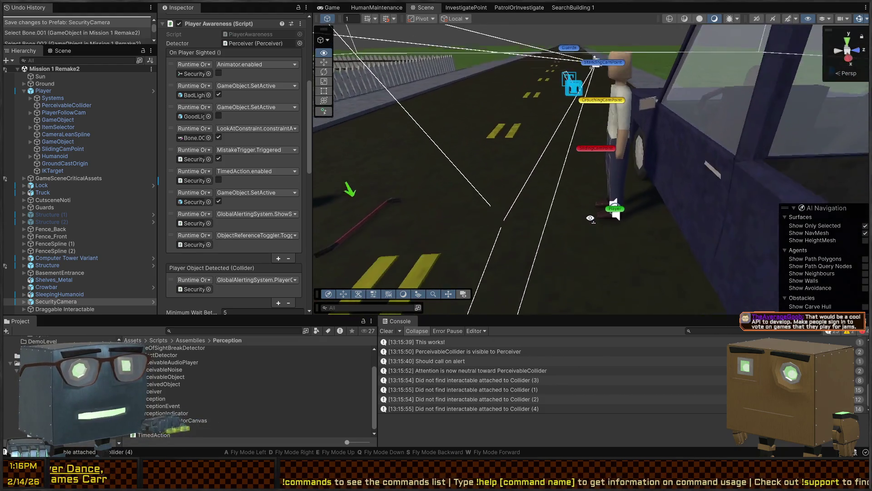
{"action": "key", "text": "w"}
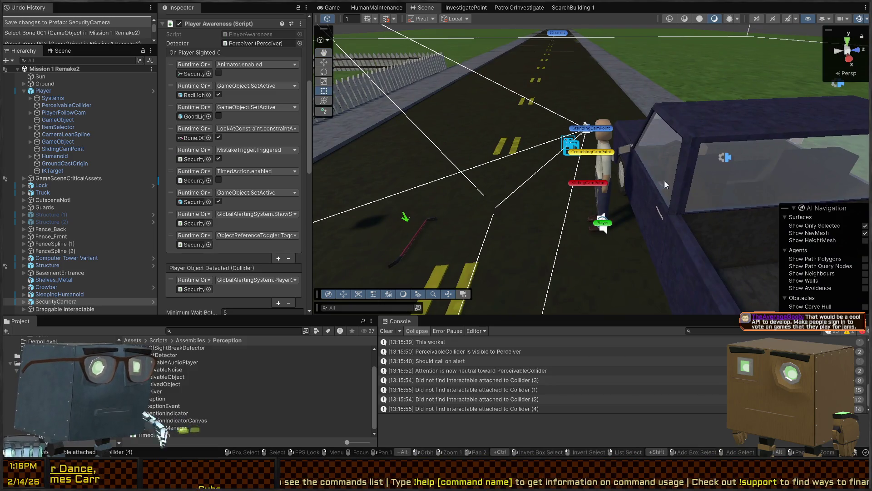
{"action": "key", "text": "w"}
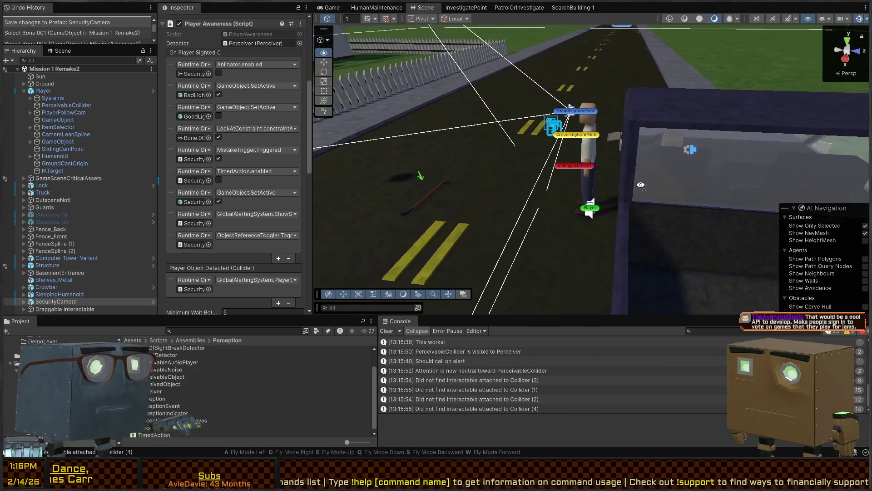
{"action": "key", "text": "a"}
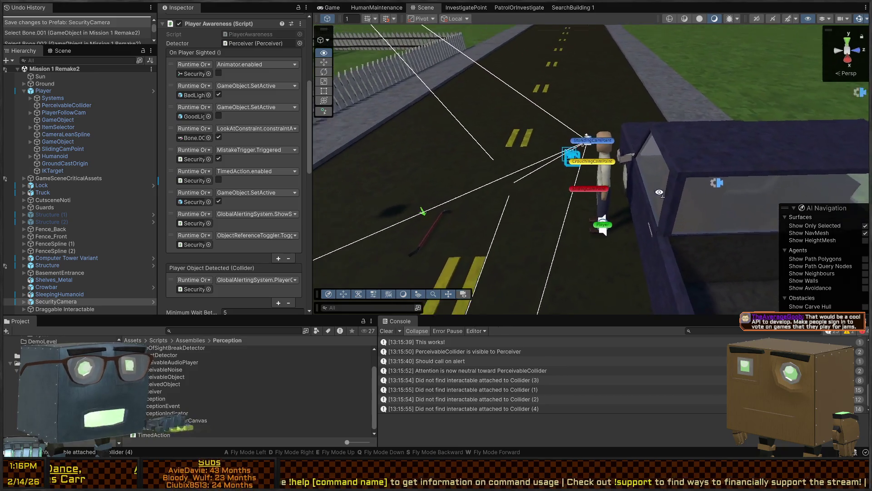
{"action": "key", "text": "s"}
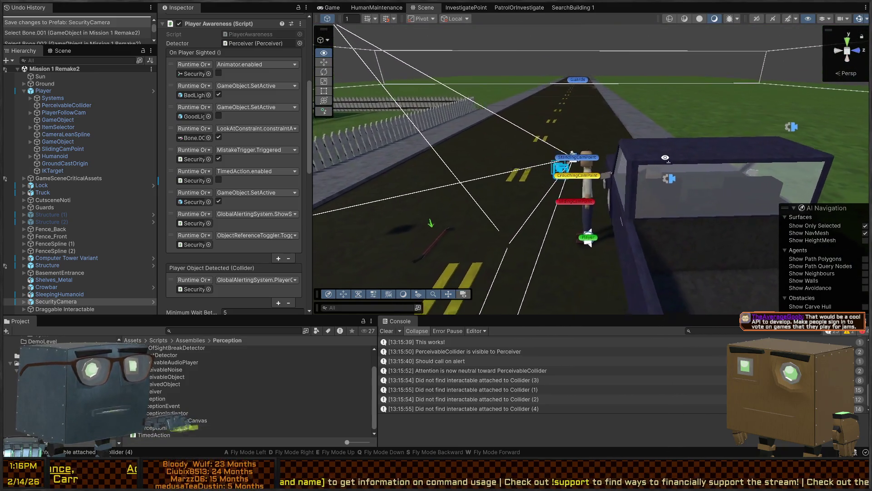
{"action": "left_click", "coordinate": [599, 131]}
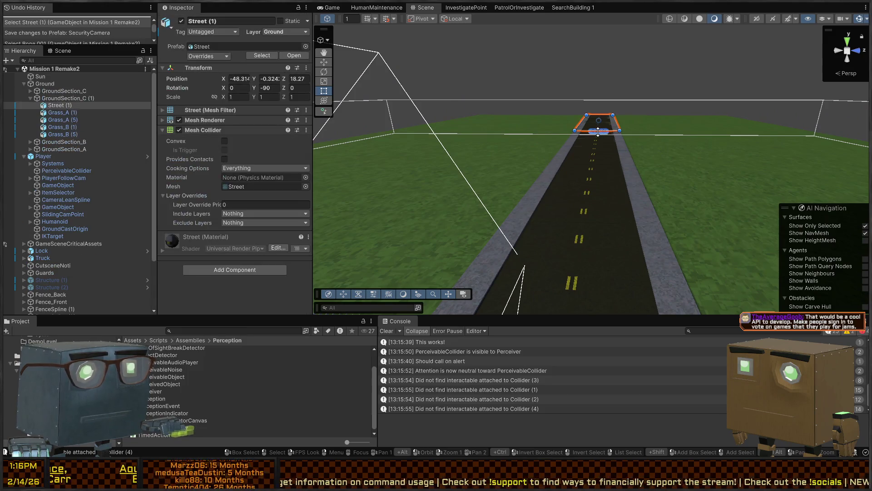
Select and frame the Guards object, then raise the camera above the road.
{"action": "left_click", "coordinate": [612, 127]}
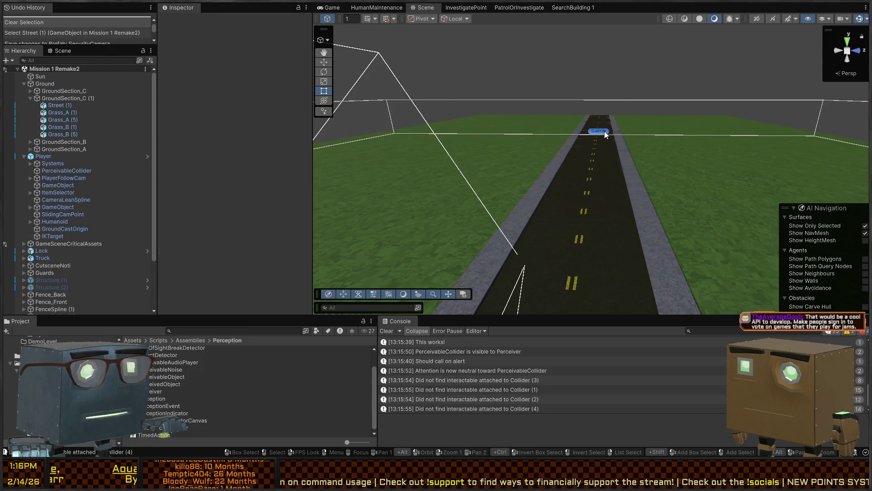
{"action": "left_click", "coordinate": [604, 133]}
{"action": "key", "text": "f"}
{"action": "mouse_move", "coordinate": [608, 156]}
{"action": "left_mouse_down"}
{"action": "mouse_move", "coordinate": [632, 156]}
{"action": "mouse_move", "coordinate": [436, 183]}
{"action": "left_mouse_up"}
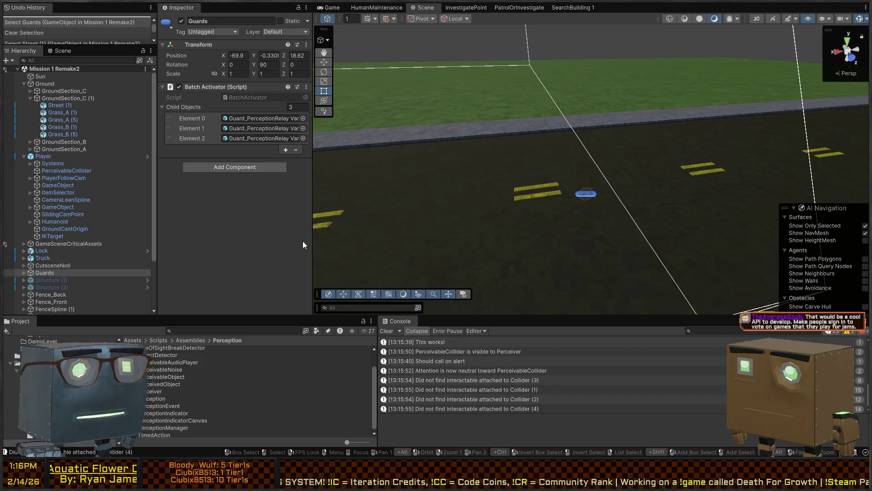
Expand Guards in the Hierarchy and check which guard each Batch Activator element references.
{"action": "left_click", "coordinate": [22, 273]}
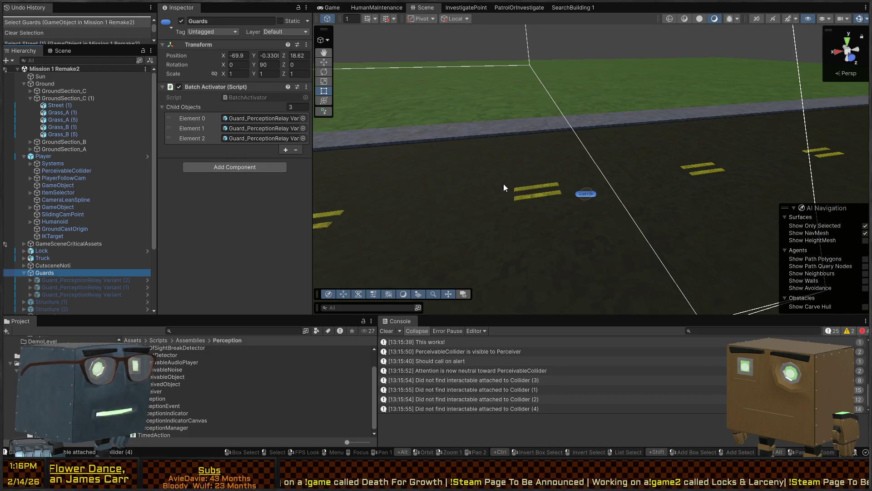
{"action": "scroll", "coordinate": [504, 182], "scroll_direction": "down", "scroll_amount": 5}
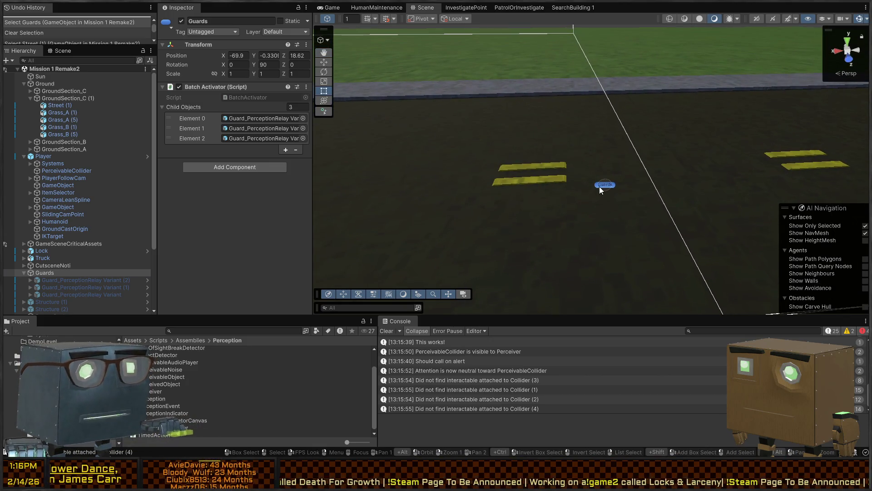
{"action": "left_click", "coordinate": [600, 185]}
{"action": "left_click", "coordinate": [596, 184]}
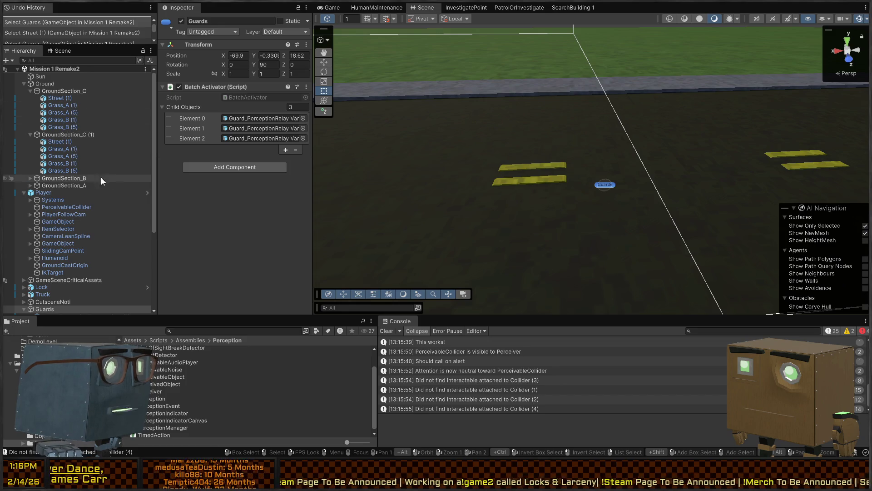
{"action": "scroll", "coordinate": [108, 183], "scroll_direction": "down", "scroll_amount": 5}
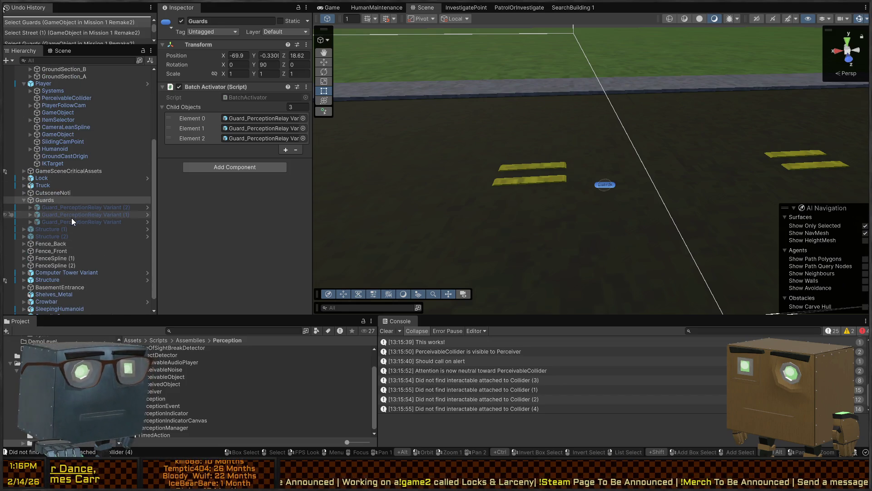
{"action": "left_click", "coordinate": [86, 221]}
{"action": "left_click", "coordinate": [93, 209], "text": "shift"}
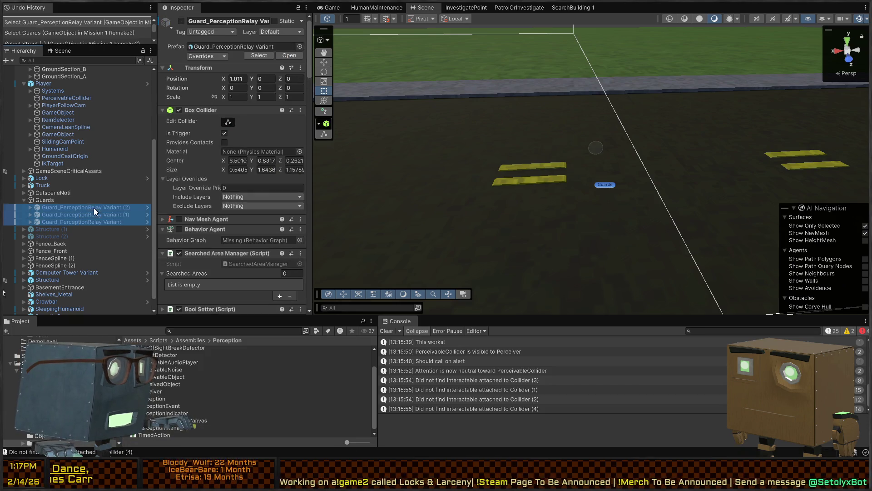
{"action": "left_click", "coordinate": [39, 200]}
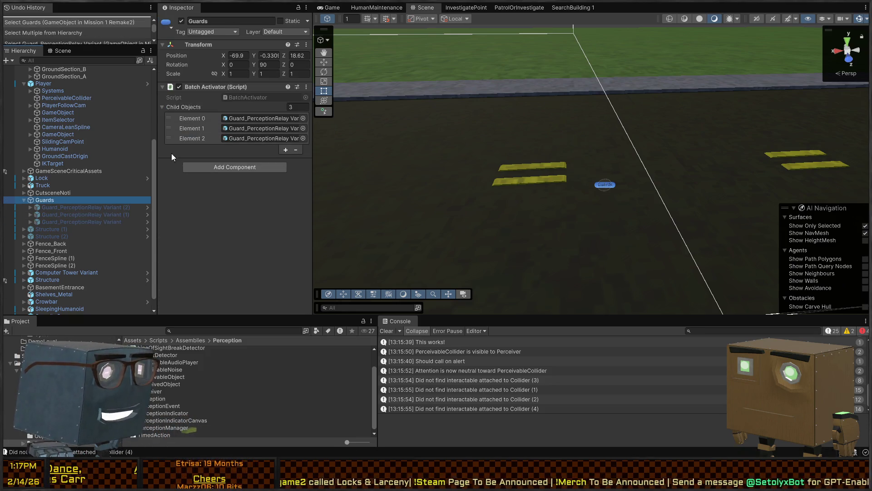
{"action": "left_click", "coordinate": [256, 118]}
{"action": "left_click", "coordinate": [255, 142]}
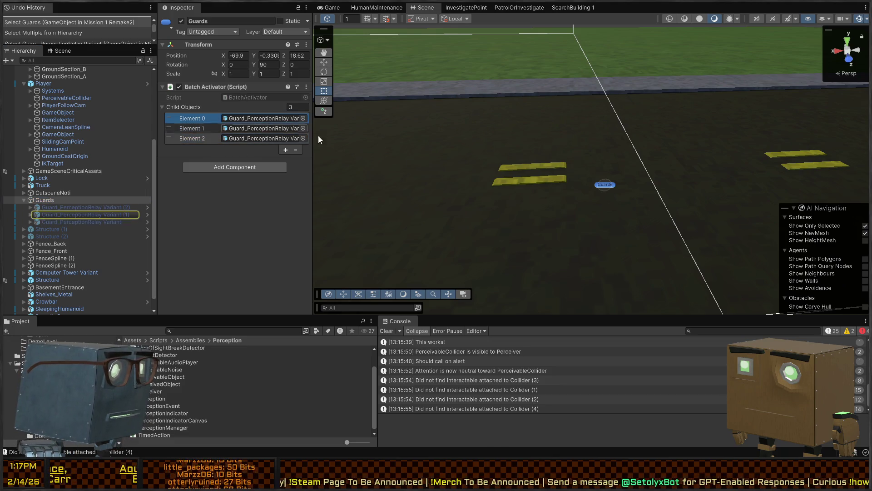
Select and frame the SecurityCamera, then select Guard_PerceptionRelay Variant (2).
{"action": "key", "text": "w"}
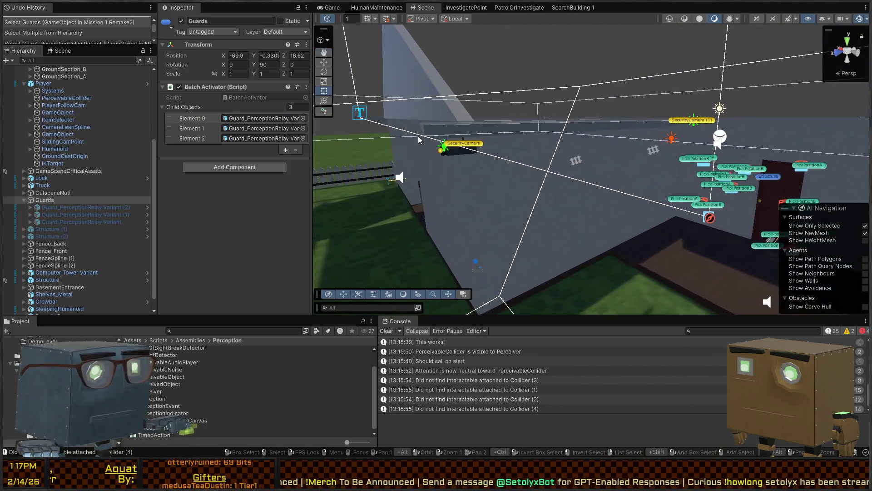
{"action": "left_click", "coordinate": [470, 146]}
{"action": "left_click", "coordinate": [471, 146]}
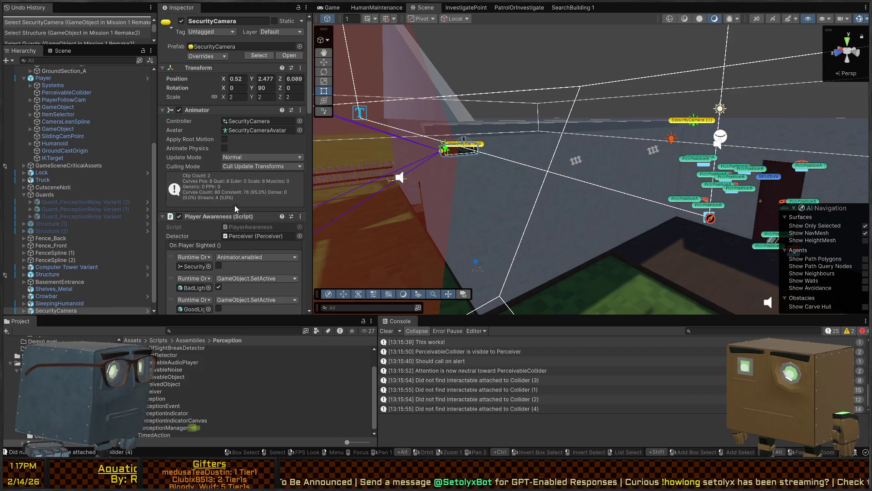
{"action": "scroll", "coordinate": [240, 164], "scroll_direction": "down", "scroll_amount": 15}
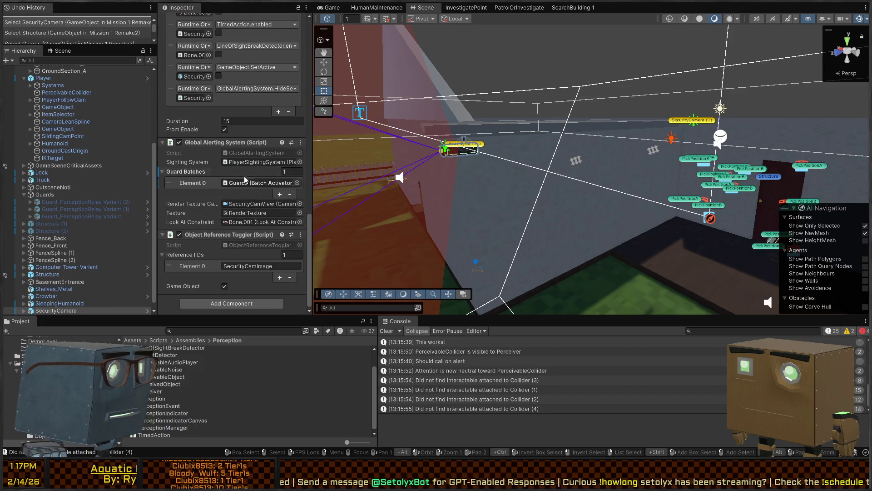
{"action": "key", "text": "f"}
{"action": "left_click", "coordinate": [591, 163]}
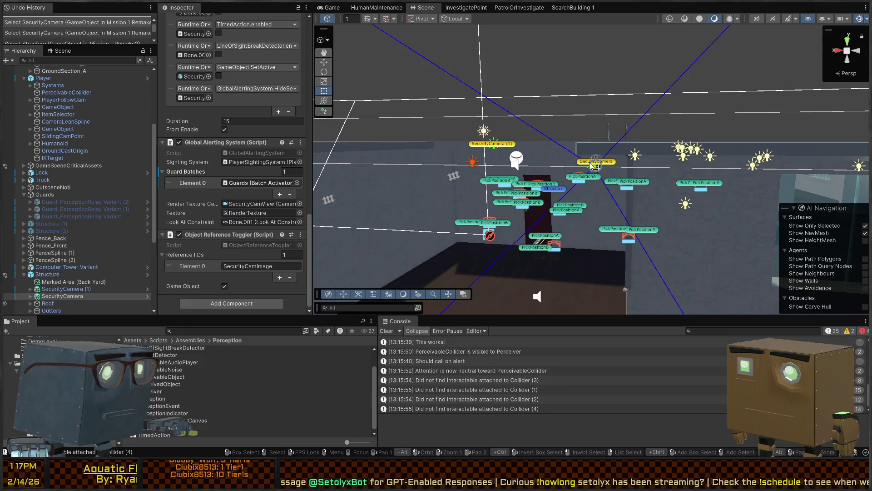
{"action": "key", "text": "f"}
{"action": "double_click", "coordinate": [251, 183]}
{"action": "left_click", "coordinate": [66, 202]}
Frame Guard_PerceptionRelay Variant (2), then pull back to an overview of the house, road and truck.
{"action": "key", "text": "f"}
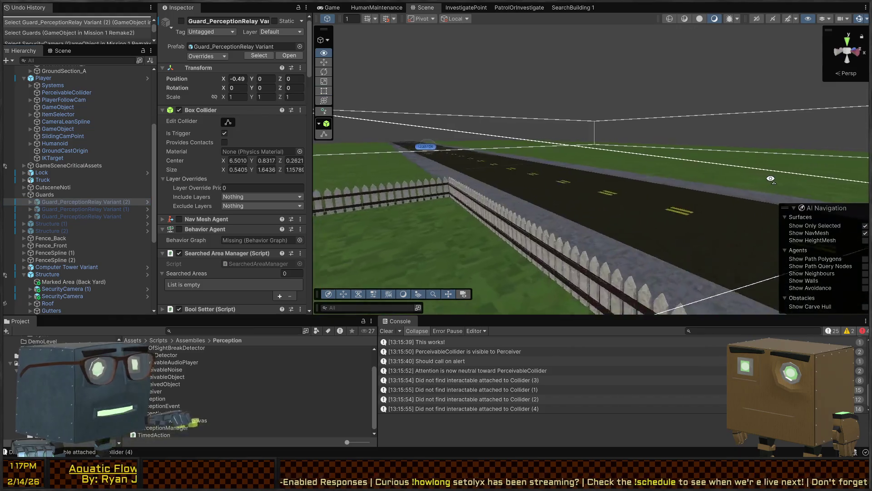
{"action": "key", "text": "w"}
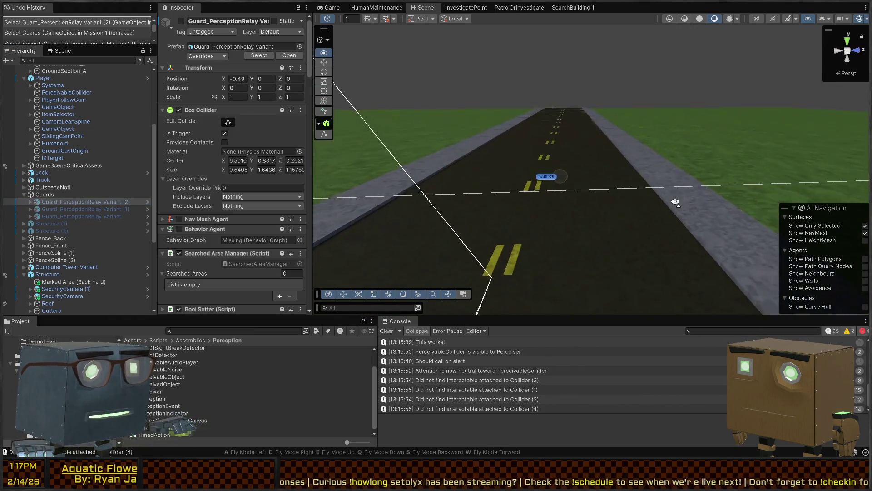
{"action": "left_click_drag", "start_coordinate": [616, 226], "coordinate": [598, 231]}
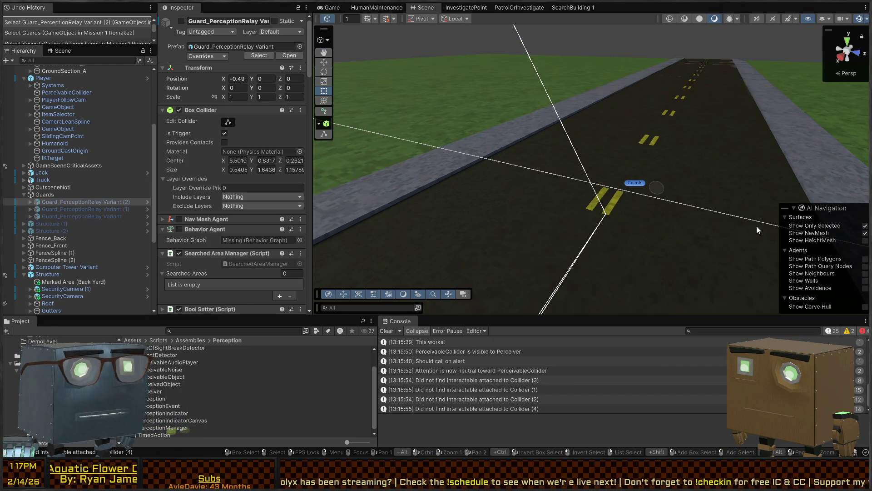
{"action": "mouse_move", "coordinate": [667, 160]}
{"action": "left_mouse_down"}
{"action": "mouse_move", "coordinate": [275, 149]}
{"action": "mouse_move", "coordinate": [253, 138]}
{"action": "mouse_move", "coordinate": [244, 145]}
{"action": "mouse_move", "coordinate": [565, 153]}
{"action": "mouse_move", "coordinate": [532, 160]}
{"action": "left_mouse_up"}
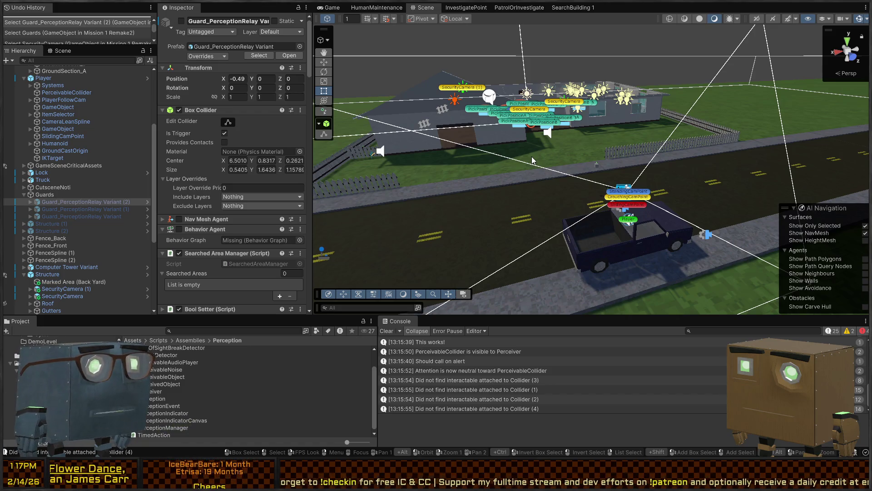
{"action": "mouse_move", "coordinate": [523, 168]}
{"action": "left_mouse_down"}
{"action": "mouse_move", "coordinate": [489, 201]}
{"action": "mouse_move", "coordinate": [703, 201]}
{"action": "mouse_move", "coordinate": [491, 224]}
{"action": "mouse_move", "coordinate": [517, 164]}
{"action": "left_mouse_up"}
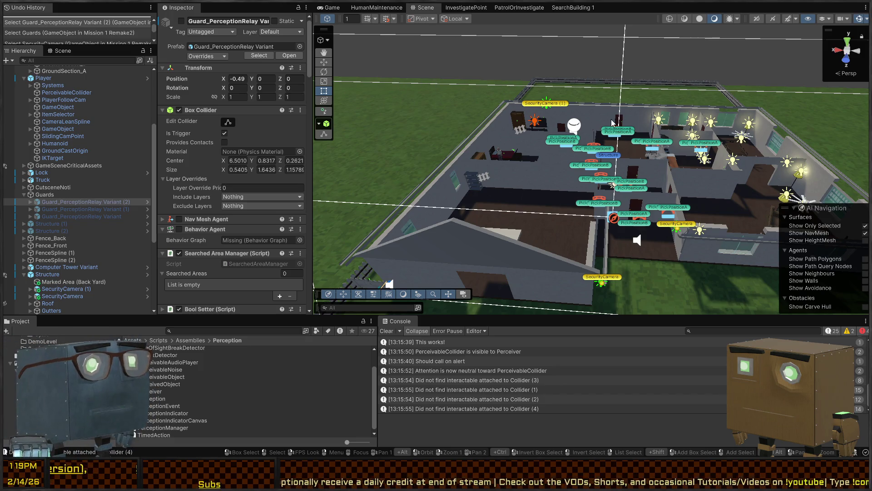
Orbit the camera over the building to look down into its rooms and furniture.
{"action": "mouse_move", "coordinate": [613, 122]}
{"action": "left_mouse_down"}
{"action": "mouse_move", "coordinate": [518, 163]}
{"action": "mouse_move", "coordinate": [527, 168]}
{"action": "left_mouse_up"}
Remove SleepingHumanoid from the bed and zoom out to a house overview.
{"action": "left_click", "coordinate": [586, 181]}
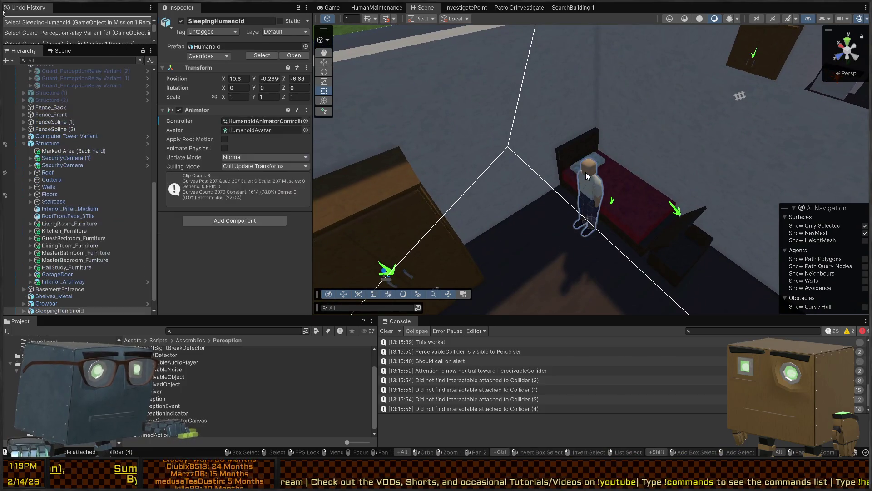
{"action": "scroll", "coordinate": [57, 285], "scroll_direction": "down", "scroll_amount": 1}
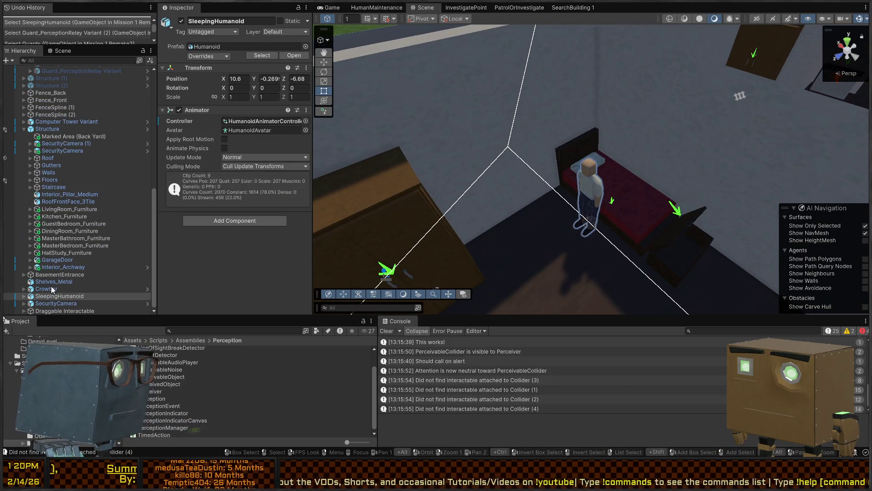
{"action": "key", "text": "Delete"}
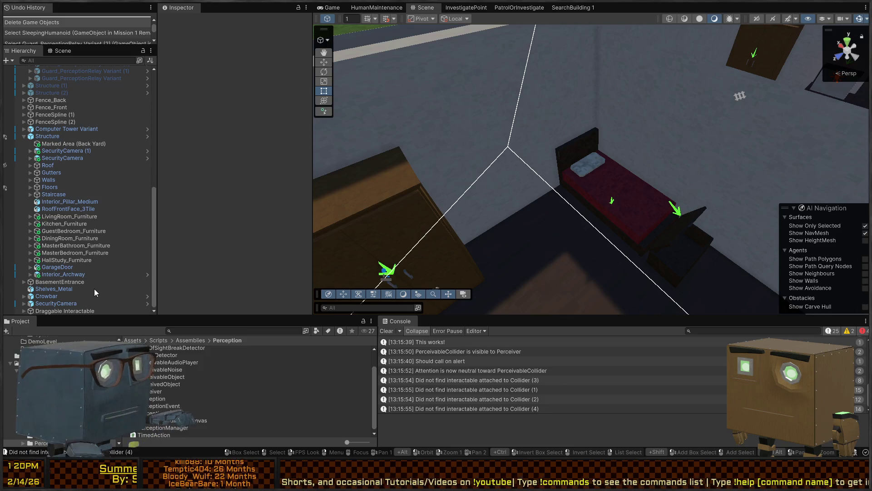
{"action": "scroll", "coordinate": [378, 275], "scroll_direction": "down", "scroll_amount": 10}
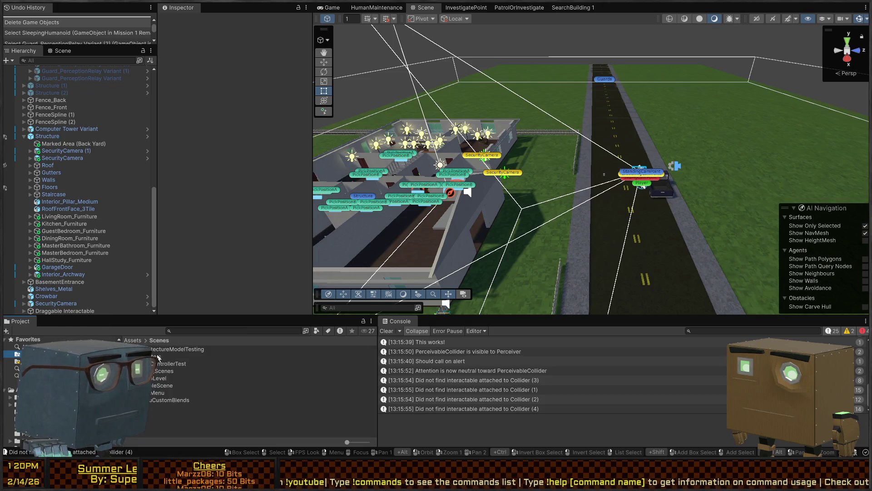
Open the Behavior scene from Assets/Scenes/DebugScenes/Gyms.
{"action": "left_click", "coordinate": [46, 363]}
{"action": "double_click", "coordinate": [152, 349]}
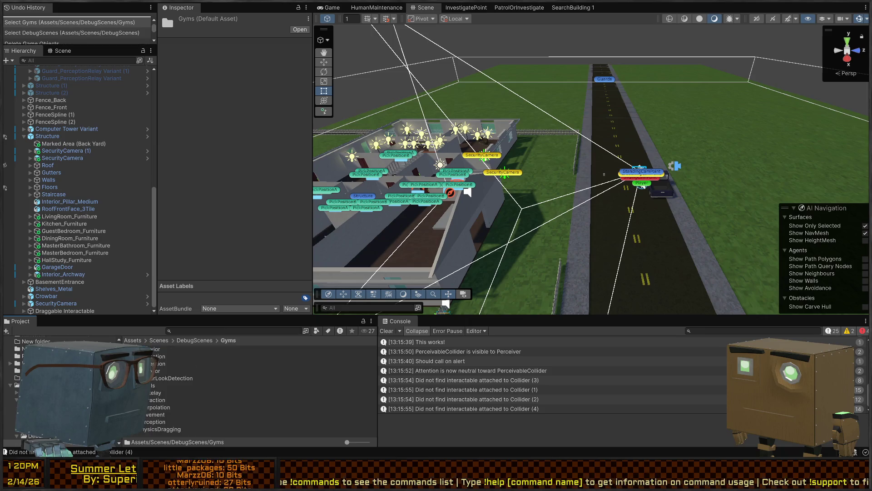
{"action": "left_click", "coordinate": [164, 370]}
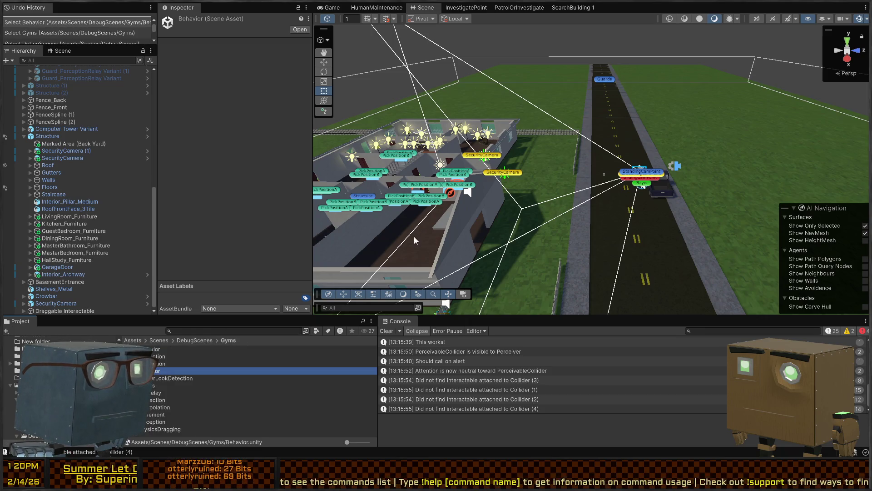
{"action": "key", "text": "Return"}
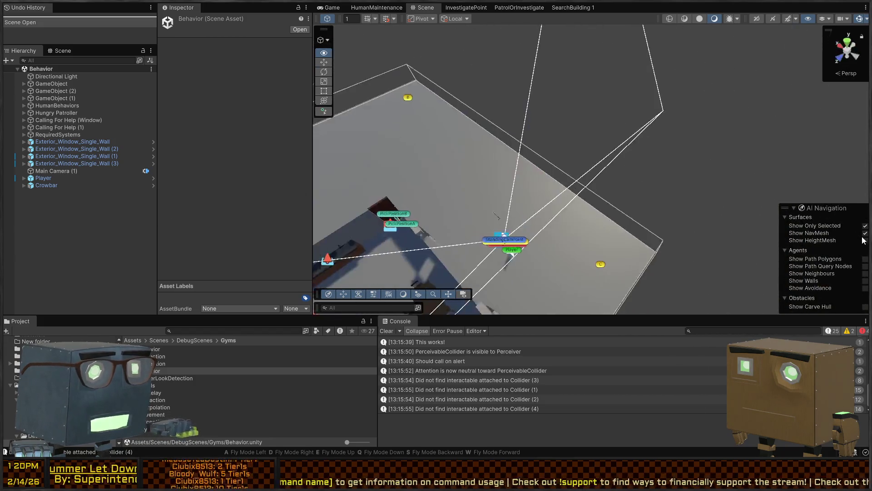
Fly the Scene view down over the room and select the civilian character by the door.
{"action": "left_click_drag", "start_coordinate": [681, 214], "coordinate": [770, 225]}
{"action": "mouse_move", "coordinate": [688, 133]}
{"action": "left_mouse_down"}
{"action": "mouse_move", "coordinate": [465, 140]}
{"action": "mouse_move", "coordinate": [493, 126]}
{"action": "mouse_move", "coordinate": [521, 159]}
{"action": "left_mouse_up"}
{"action": "left_click", "coordinate": [494, 161]}
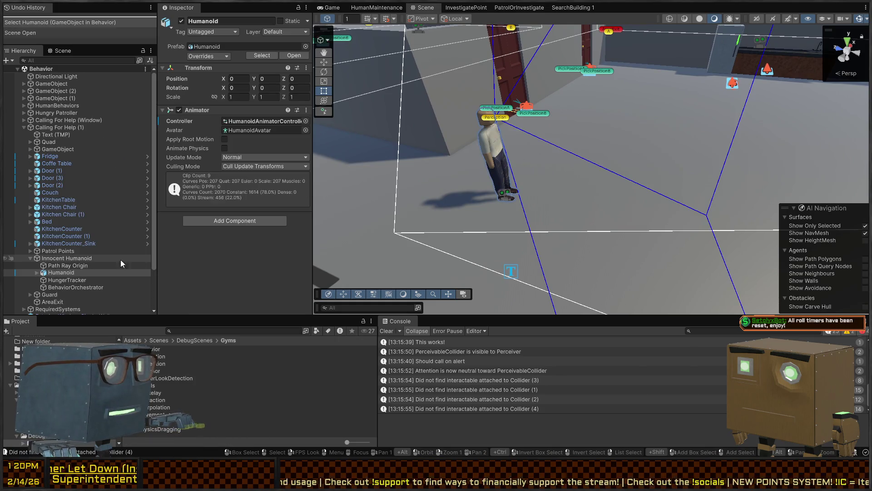
{"action": "left_click", "coordinate": [68, 259]}
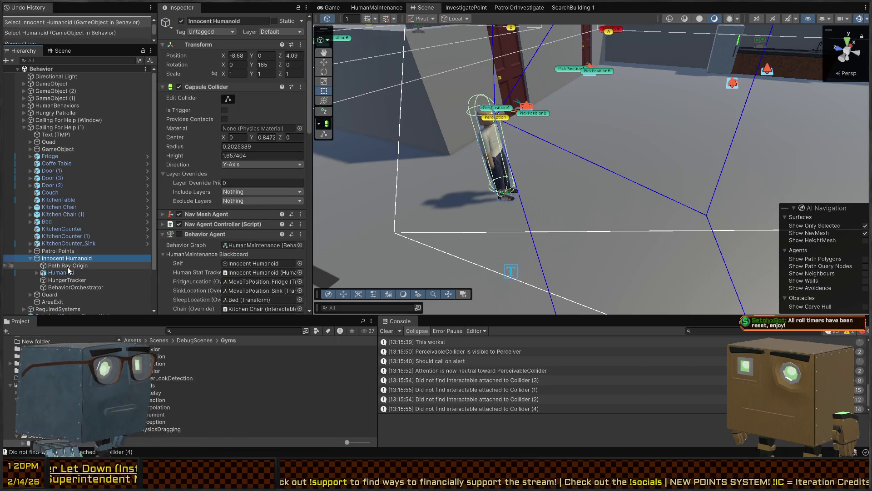
{"action": "left_click", "coordinate": [61, 273]}
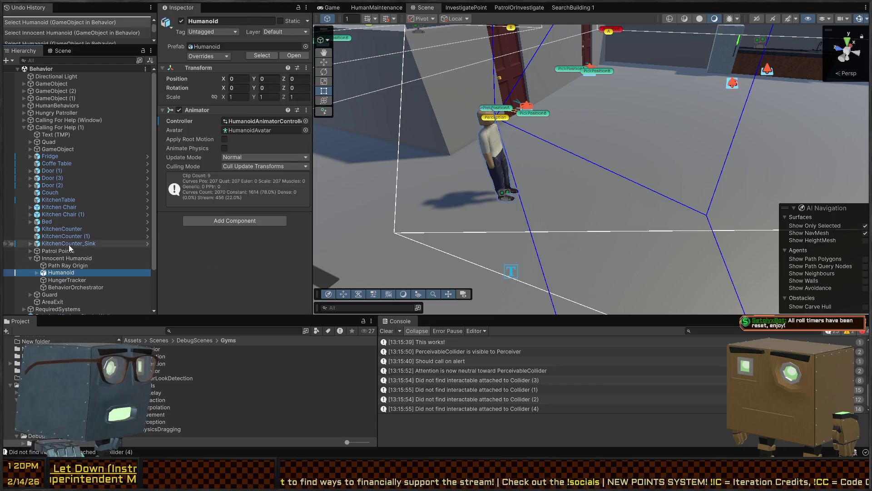
{"action": "left_click", "coordinate": [78, 258]}
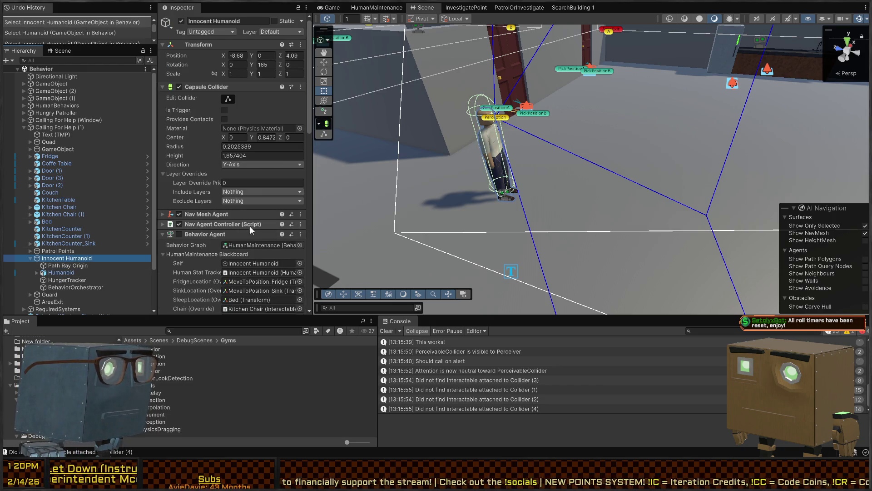
{"action": "scroll", "coordinate": [237, 184], "scroll_direction": "down", "scroll_amount": 5}
{"action": "scroll", "coordinate": [236, 184], "scroll_direction": "down", "scroll_amount": 4}
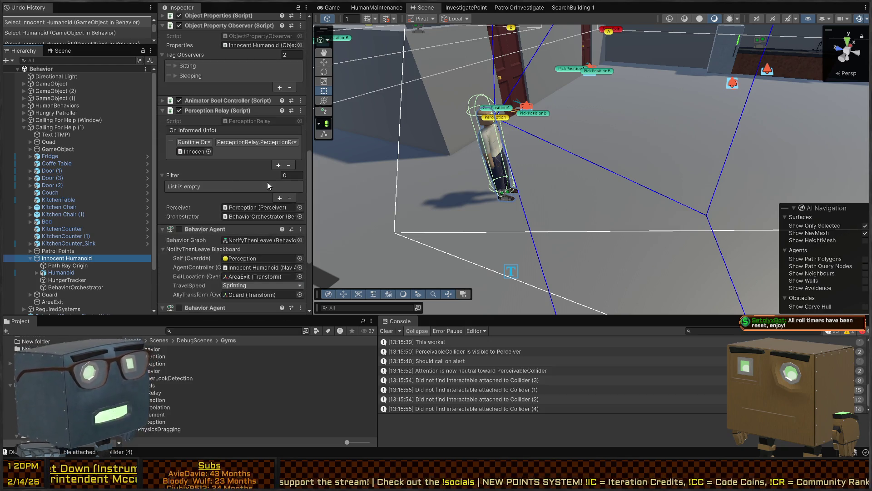
{"action": "scroll", "coordinate": [602, 165], "scroll_direction": "down", "scroll_amount": 10}
{"action": "mouse_move", "coordinate": [602, 165]}
{"action": "left_mouse_down"}
{"action": "mouse_move", "coordinate": [598, 105]}
{"action": "mouse_move", "coordinate": [593, 116]}
{"action": "left_mouse_up"}
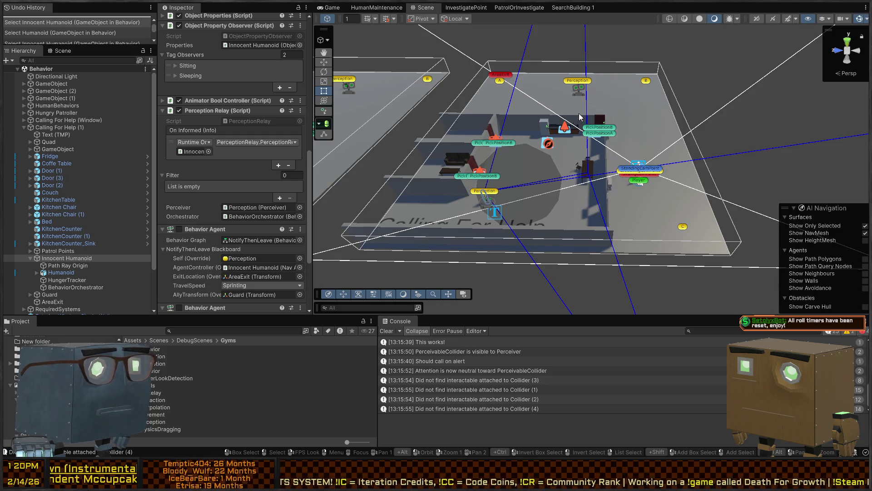
{"action": "mouse_move", "coordinate": [625, 143]}
{"action": "left_mouse_down"}
{"action": "mouse_move", "coordinate": [609, 149]}
{"action": "mouse_move", "coordinate": [635, 124]}
{"action": "mouse_move", "coordinate": [673, 200]}
{"action": "mouse_move", "coordinate": [655, 189]}
{"action": "mouse_move", "coordinate": [634, 137]}
{"action": "left_mouse_up"}
{"action": "mouse_move", "coordinate": [540, 206]}
{"action": "left_mouse_down"}
{"action": "mouse_move", "coordinate": [549, 175]}
{"action": "mouse_move", "coordinate": [543, 182]}
{"action": "left_mouse_up"}
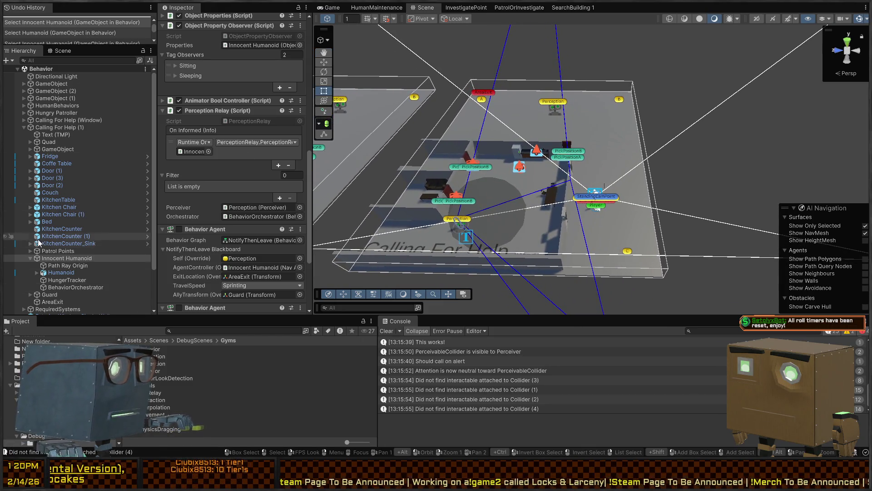
{"action": "left_click", "coordinate": [24, 127]}
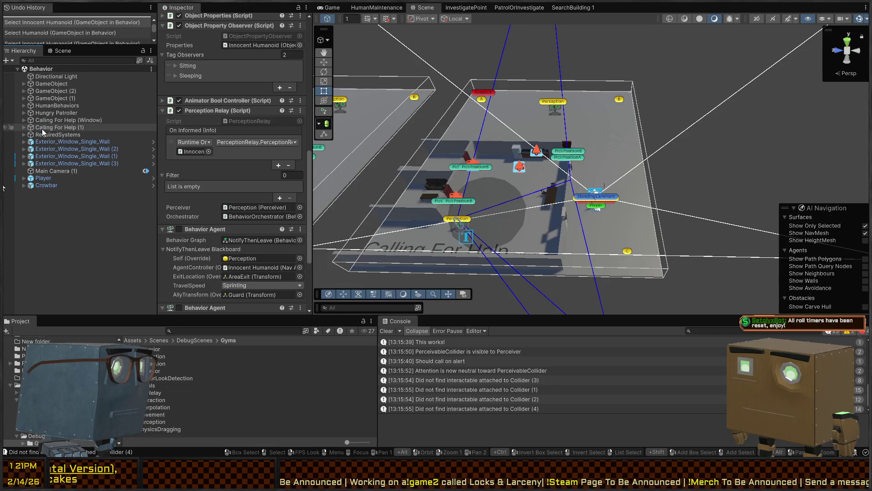
{"action": "left_click", "coordinate": [43, 128]}
{"action": "key", "text": "Escape"}
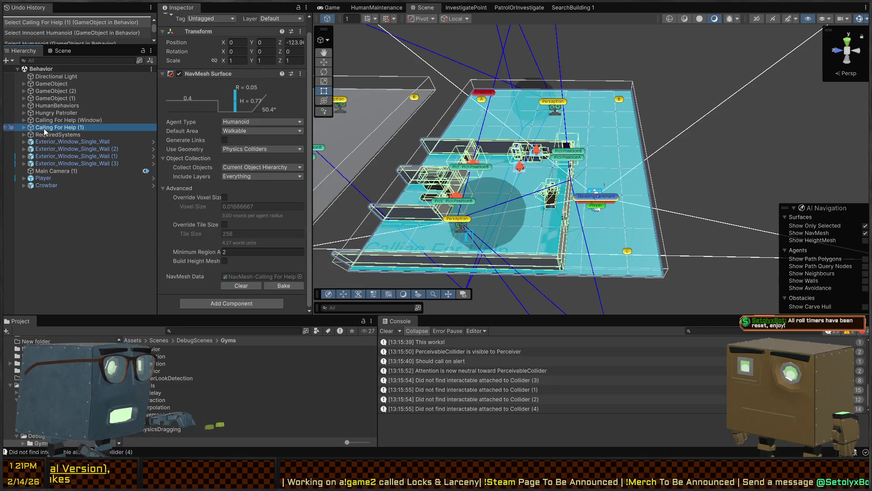
Frame Calling For Help (Window) and the civilian's Perception object, then select the guard's ragdoll humanoid.
{"action": "double_click", "coordinate": [43, 120]}
{"action": "scroll", "coordinate": [560, 151], "scroll_direction": "up", "scroll_amount": 5}
{"action": "scroll", "coordinate": [560, 150], "scroll_direction": "down", "scroll_amount": 5}
{"action": "mouse_move", "coordinate": [560, 151]}
{"action": "left_mouse_down"}
{"action": "mouse_move", "coordinate": [563, 169]}
{"action": "mouse_move", "coordinate": [523, 189]}
{"action": "left_mouse_up"}
{"action": "left_click", "coordinate": [520, 189]}
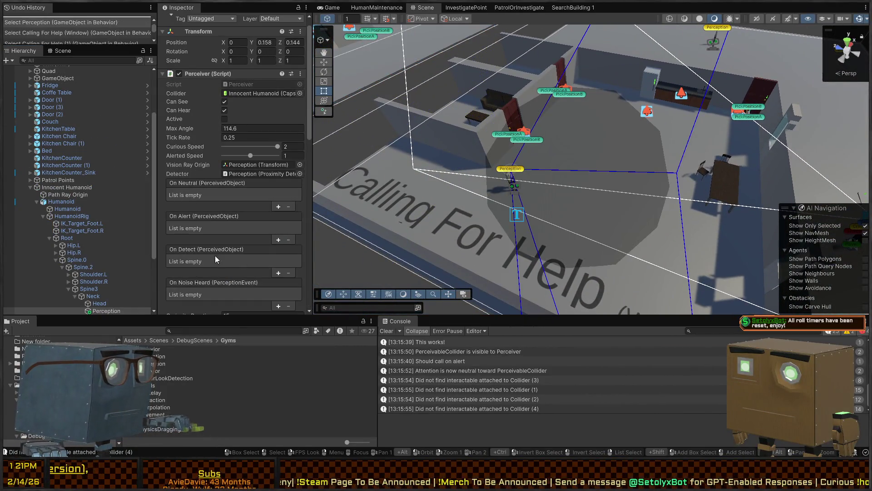
{"action": "key", "text": "f"}
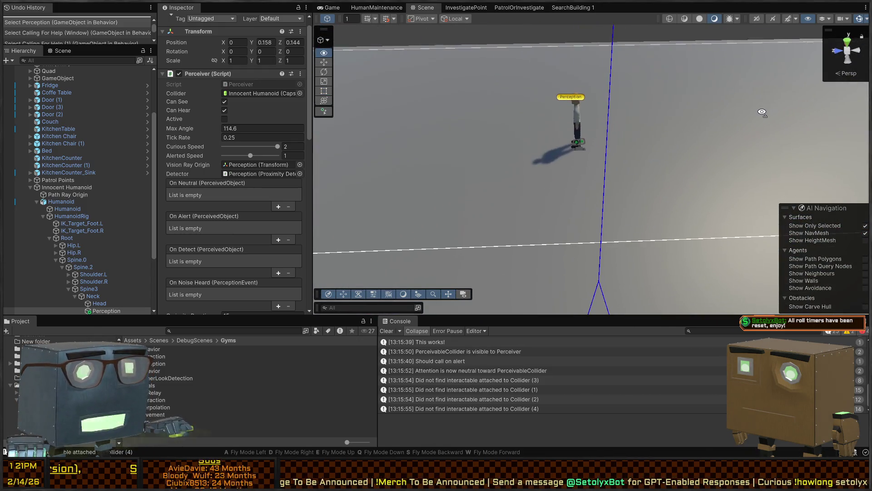
{"action": "left_click", "coordinate": [572, 150]}
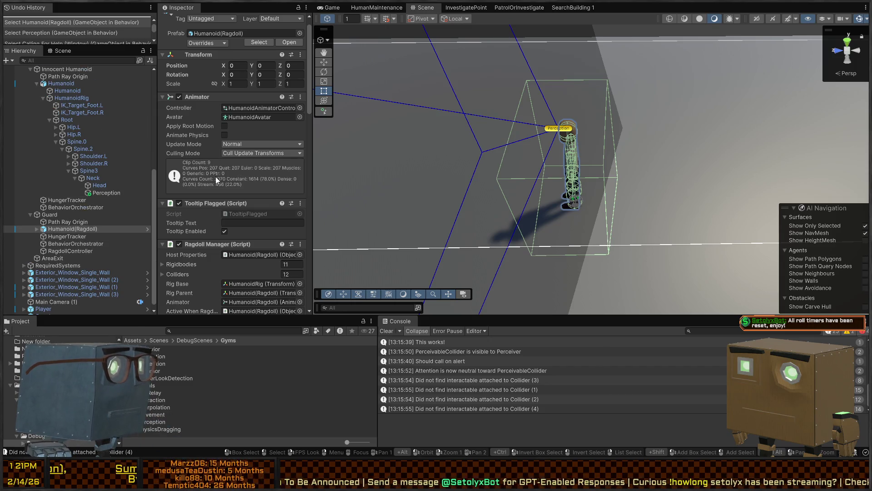
Inspect the Guard and its Humanoid(Ragdoll), collapsing Object Toggler, Life State Manager, behaviours and Targets.
{"action": "scroll", "coordinate": [238, 210], "scroll_direction": "down", "scroll_amount": 3}
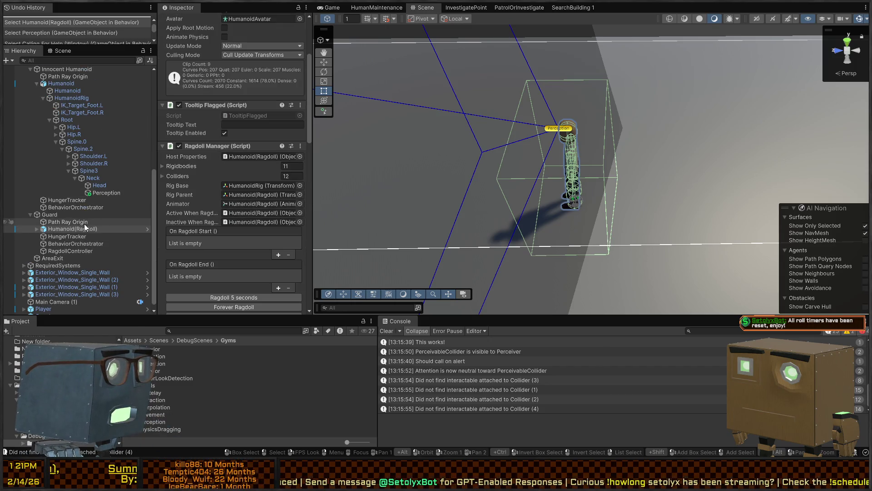
{"action": "left_click", "coordinate": [52, 215]}
{"action": "scroll", "coordinate": [205, 173], "scroll_direction": "down", "scroll_amount": 15}
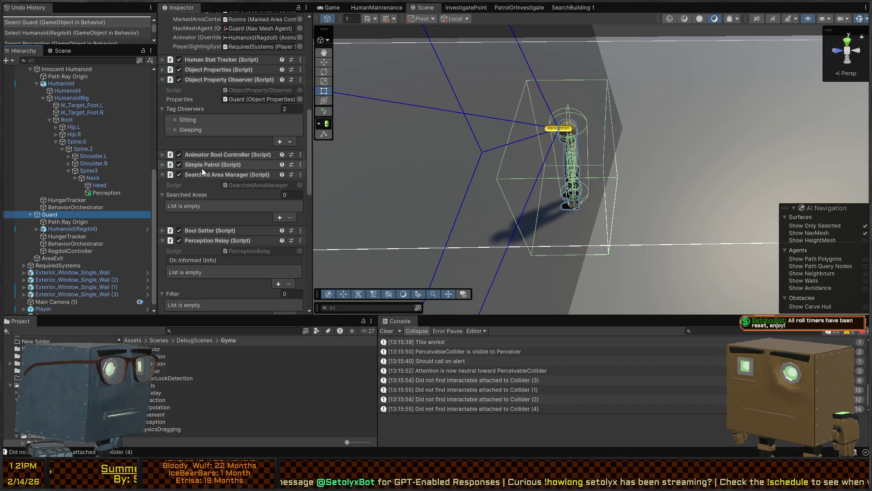
{"action": "left_click", "coordinate": [68, 228]}
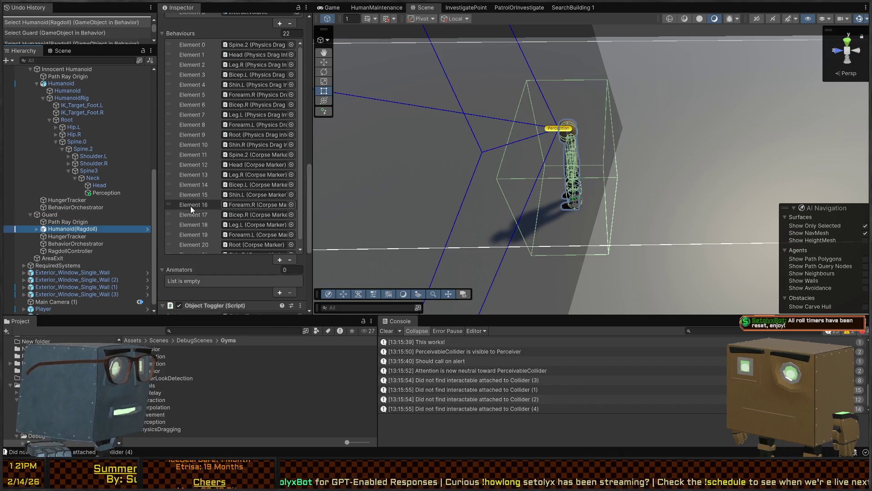
{"action": "scroll", "coordinate": [216, 187], "scroll_direction": "down", "scroll_amount": 5}
{"action": "scroll", "coordinate": [215, 185], "scroll_direction": "down", "scroll_amount": 1}
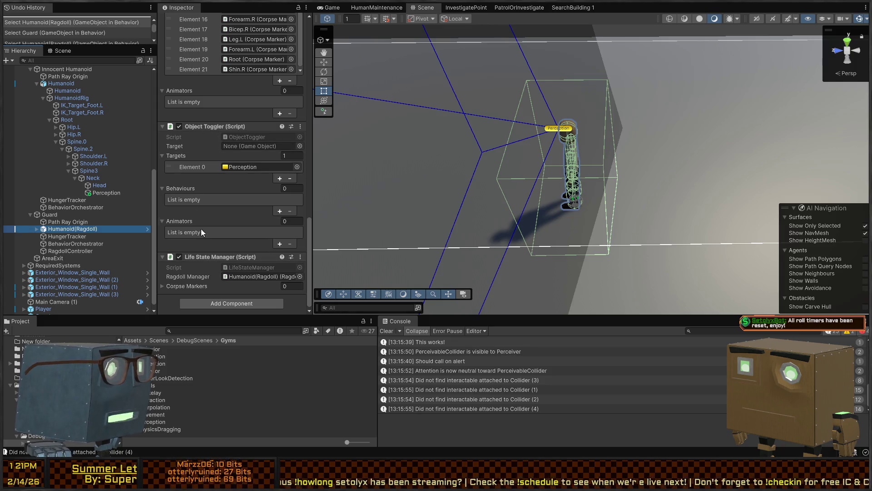
{"action": "left_click", "coordinate": [204, 126]}
{"action": "left_click", "coordinate": [205, 257]}
{"action": "scroll", "coordinate": [224, 189], "scroll_direction": "up", "scroll_amount": 5}
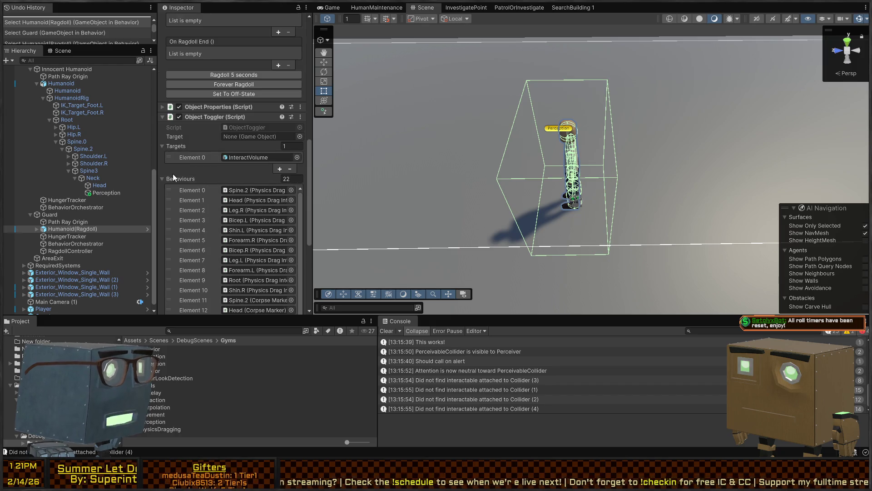
{"action": "left_click", "coordinate": [177, 179]}
{"action": "left_click", "coordinate": [179, 200]}
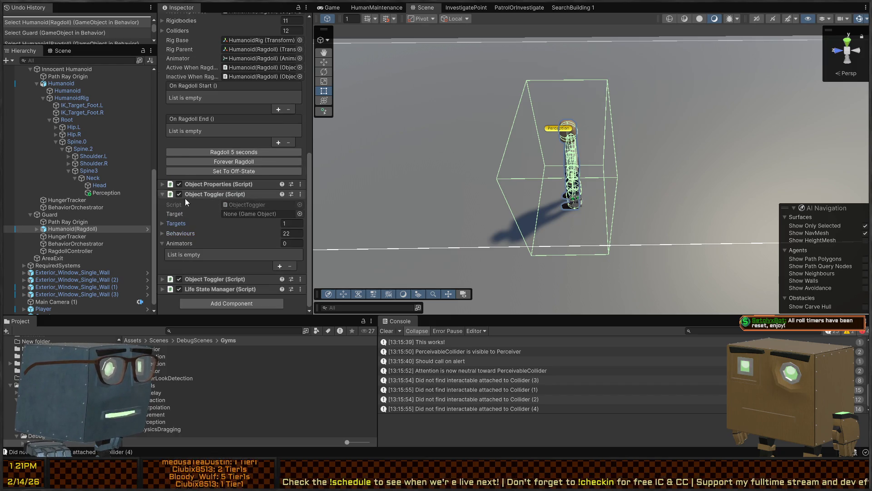
{"action": "scroll", "coordinate": [202, 192], "scroll_direction": "up", "scroll_amount": 5}
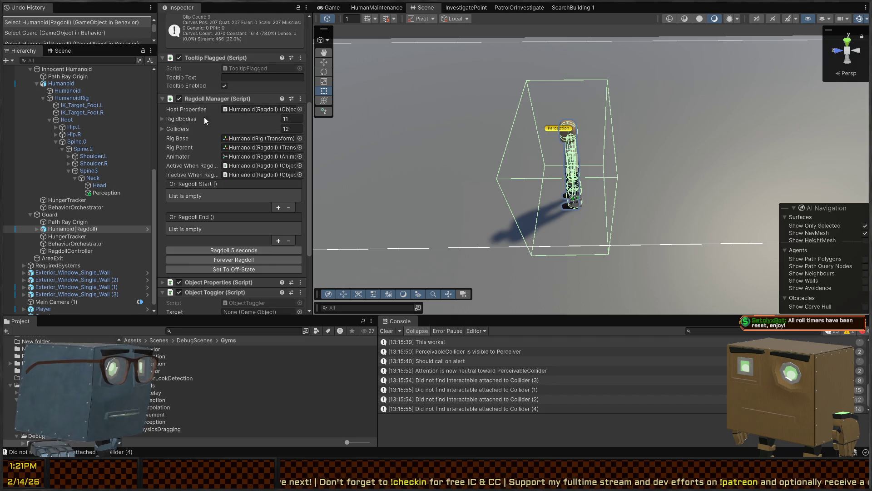
Check the ragdoll's Colliders and Rigidbodies lists, then enter Play mode.
{"action": "left_click", "coordinate": [174, 130]}
{"action": "left_click", "coordinate": [176, 130]}
{"action": "left_click", "coordinate": [182, 119]}
{"action": "left_click", "coordinate": [182, 118]}
{"action": "key", "text": "ctrl+p"}
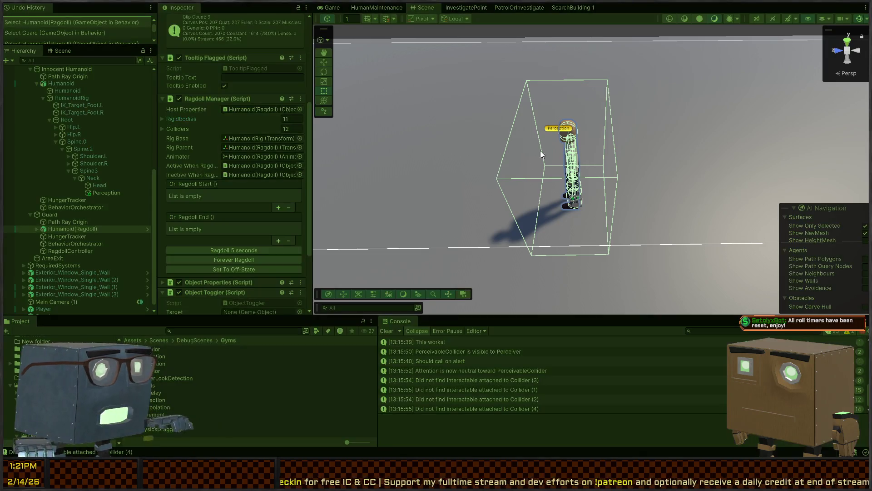
Trigger Ragdoll 5 seconds on the guard and watch it from the orbiting Scene view.
{"action": "left_click", "coordinate": [236, 233]}
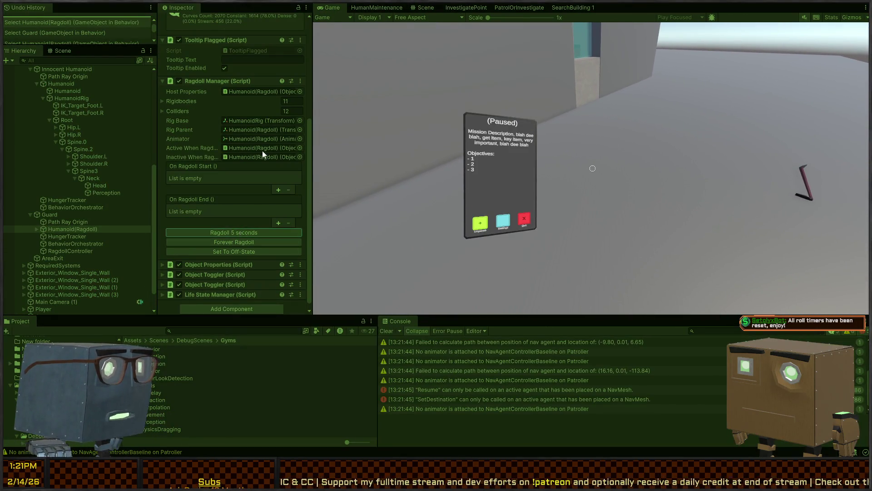
{"action": "left_click", "coordinate": [424, 7]}
{"action": "mouse_move", "coordinate": [570, 135]}
{"action": "left_mouse_down"}
{"action": "mouse_move", "coordinate": [401, 189]}
{"action": "mouse_move", "coordinate": [485, 189]}
{"action": "mouse_move", "coordinate": [504, 150]}
{"action": "mouse_move", "coordinate": [436, 129]}
{"action": "mouse_move", "coordinate": [337, 134]}
{"action": "mouse_move", "coordinate": [354, 132]}
{"action": "left_mouse_up"}
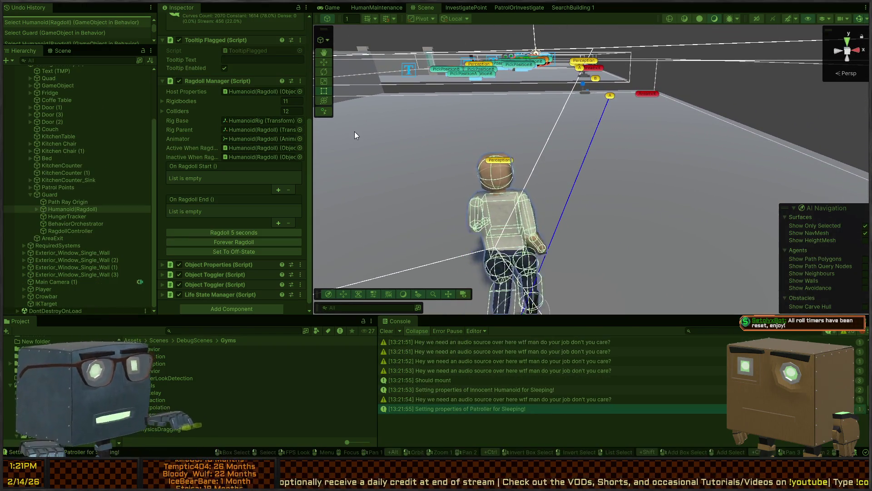
{"action": "mouse_move", "coordinate": [414, 103]}
{"action": "left_mouse_down"}
{"action": "mouse_move", "coordinate": [540, 198]}
{"action": "mouse_move", "coordinate": [403, 198]}
{"action": "mouse_move", "coordinate": [386, 183]}
{"action": "mouse_move", "coordinate": [552, 192]}
{"action": "mouse_move", "coordinate": [500, 184]}
{"action": "left_mouse_up"}
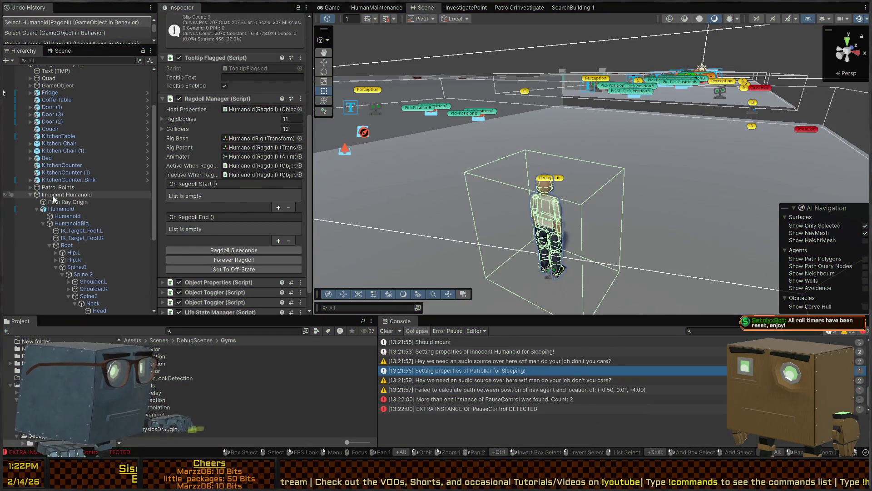
Duplicate the Innocent Humanoid's Sleeping tag observer into a third observer and select its Property Name.
{"action": "left_click", "coordinate": [62, 196]}
{"action": "scroll", "coordinate": [196, 141], "scroll_direction": "down", "scroll_amount": 10}
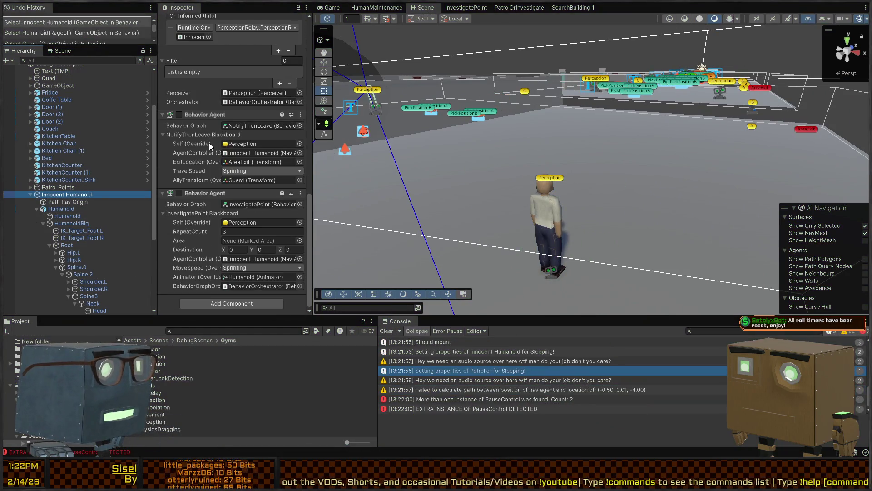
{"action": "scroll", "coordinate": [225, 203], "scroll_direction": "up", "scroll_amount": 8}
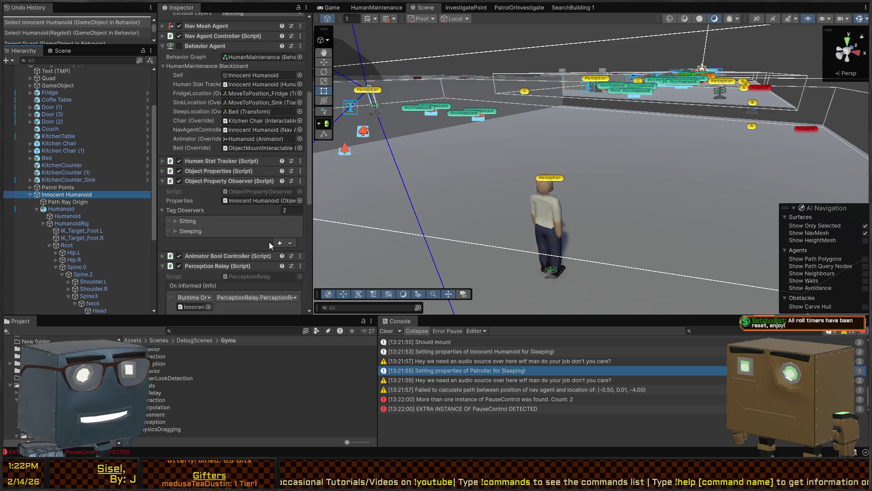
{"action": "scroll", "coordinate": [221, 226], "scroll_direction": "down", "scroll_amount": 3}
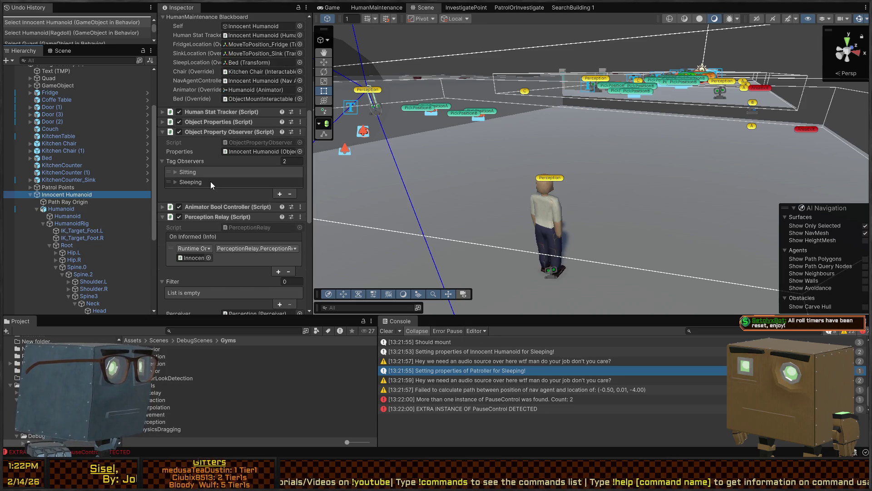
{"action": "left_click", "coordinate": [280, 194]}
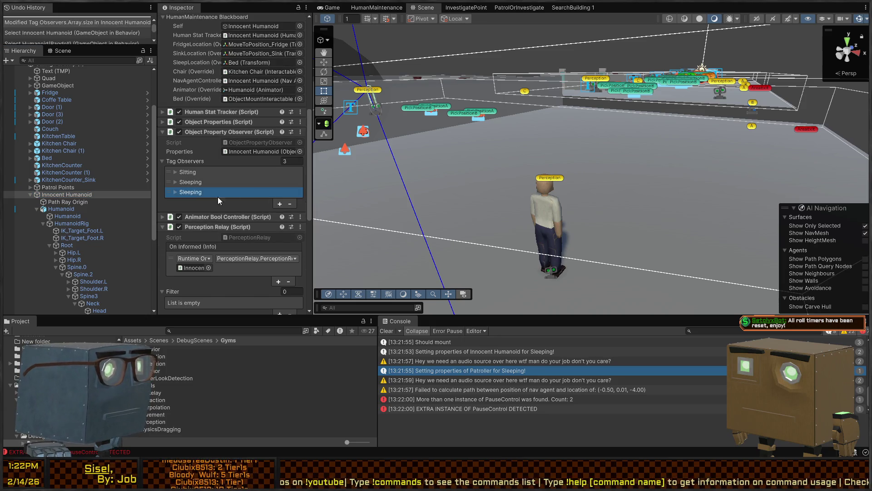
{"action": "left_click", "coordinate": [193, 192]}
{"action": "left_click", "coordinate": [254, 202]}
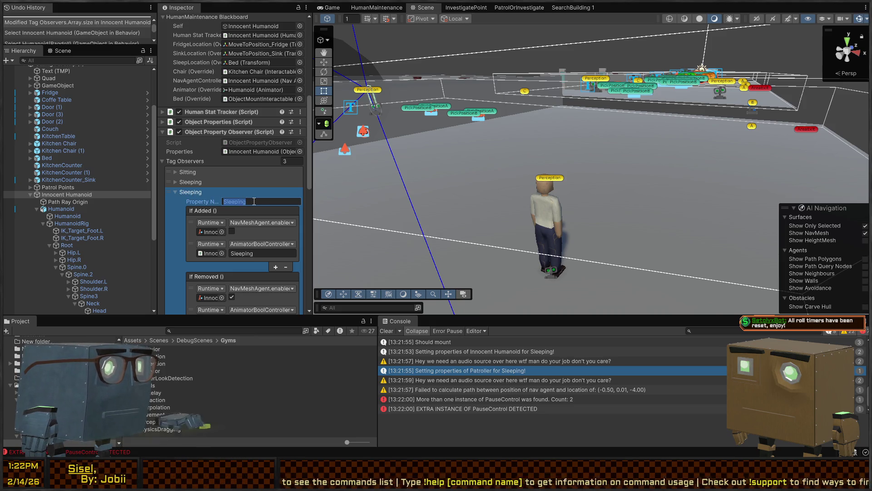
{"action": "key", "text": "alt+Tab"}
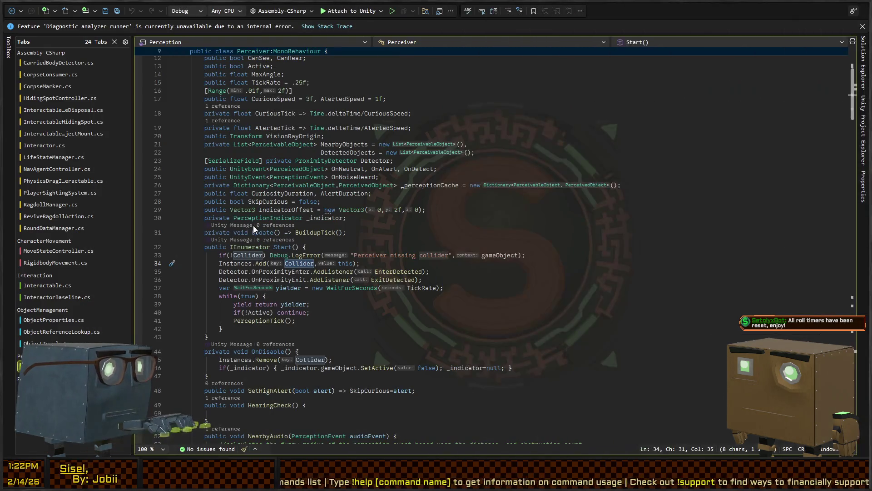
Search RagdollManager.cs for 'tag' to see where StartRagdoll adds Dead and Unconscious tags.
{"action": "key", "text": "ctrl+Tab"}
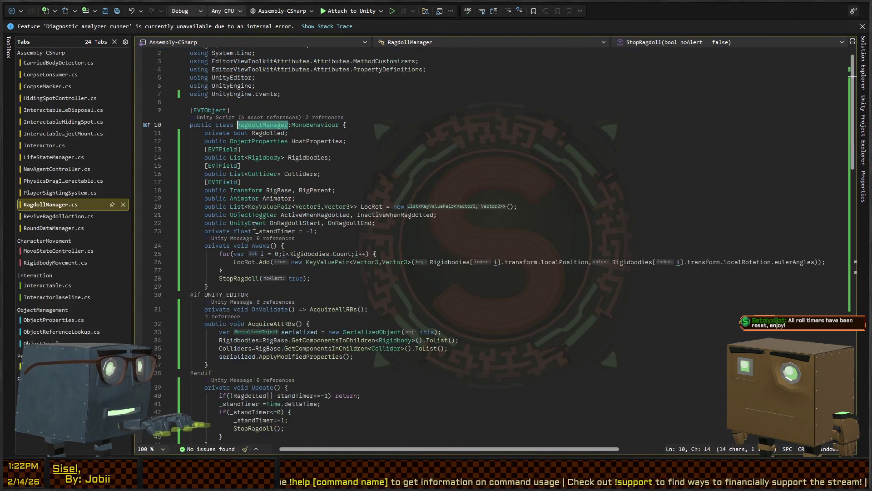
{"action": "key", "text": "ctrl+f"}
{"action": "type", "text": "tag"}
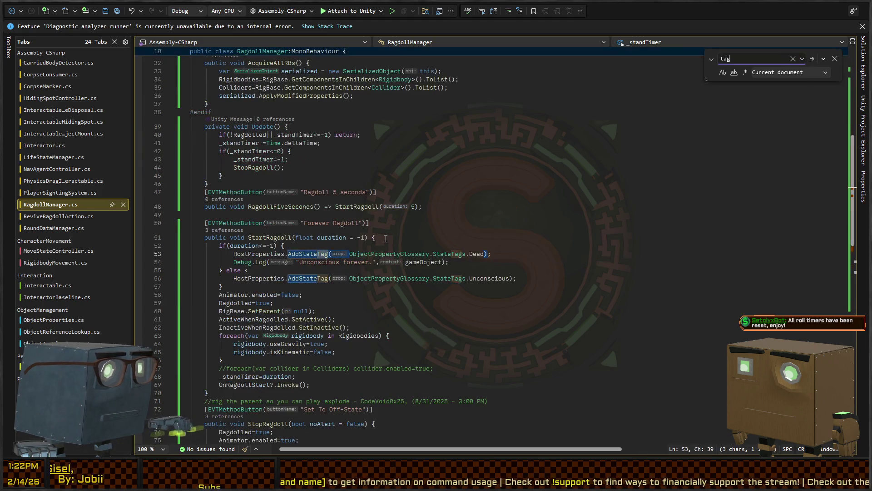
{"action": "key", "text": "BackSpace"}
{"action": "key", "text": "BackSpace"}
{"action": "key", "text": "BackSpace"}
{"action": "key", "text": "Escape"}
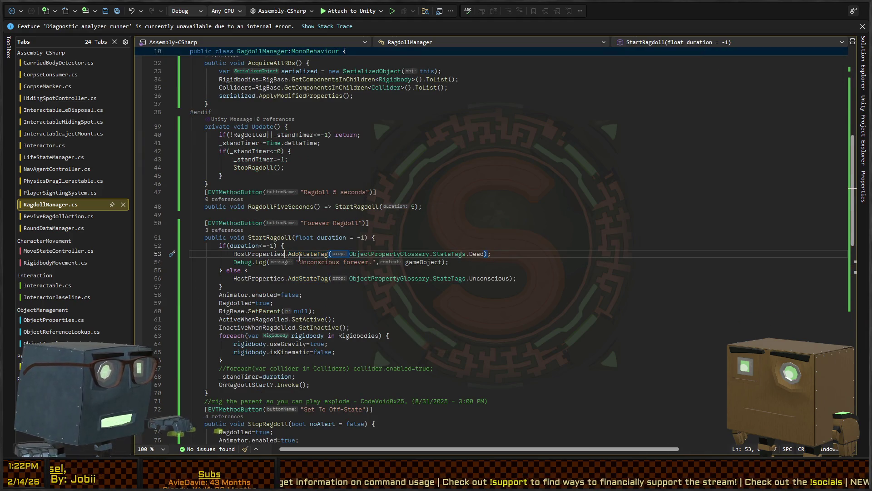
{"action": "left_click", "coordinate": [497, 274]}
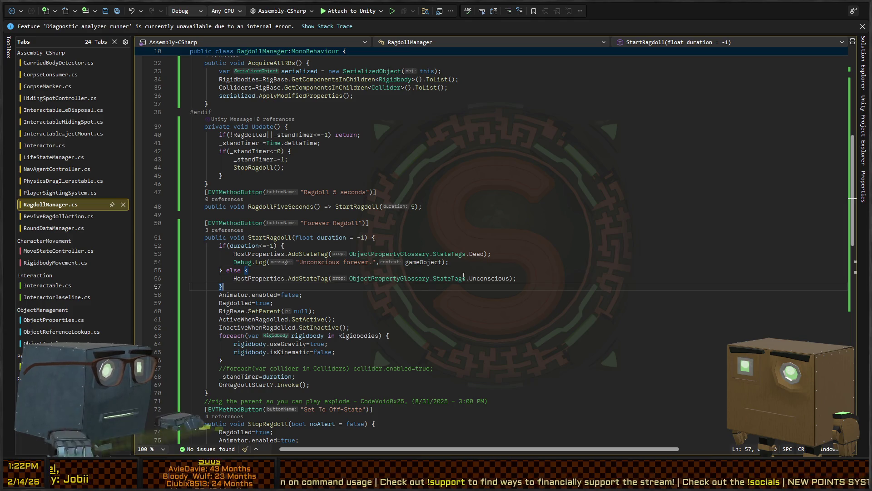
{"action": "key", "text": "alt+Tab"}
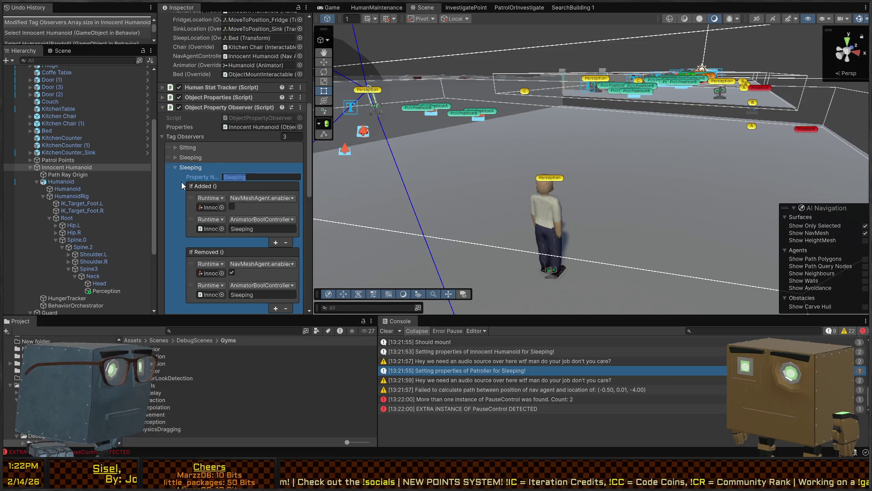
Rename the third tag observer's Property Name to 'Unconscious' and open the ObjectPropertyObserver script.
{"action": "type", "text": "U"}
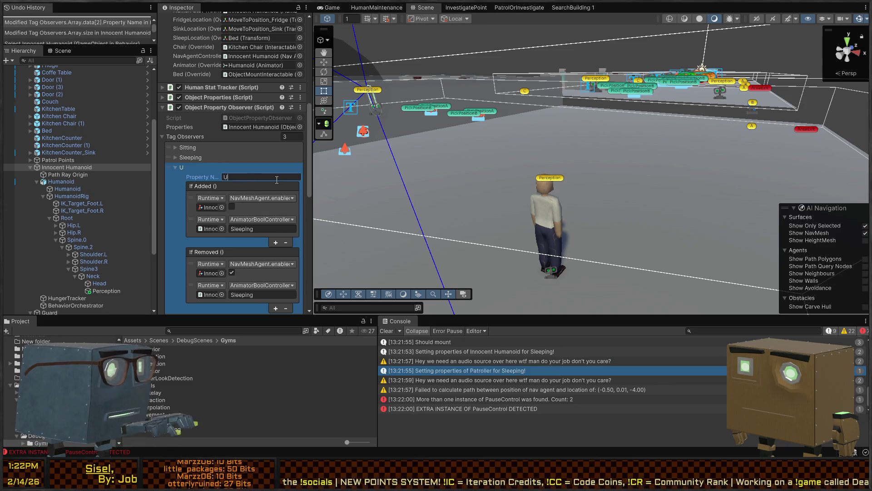
{"action": "type", "text": "nconscious"}
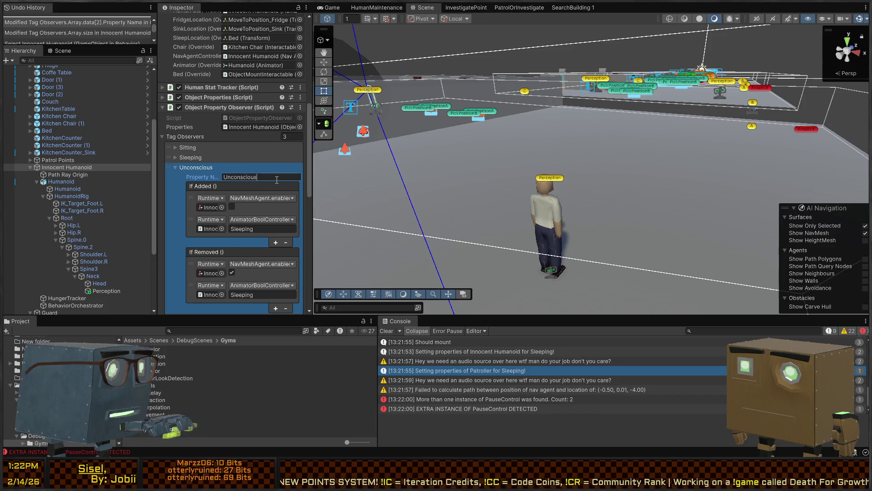
{"action": "scroll", "coordinate": [175, 175], "scroll_direction": "down", "scroll_amount": 3}
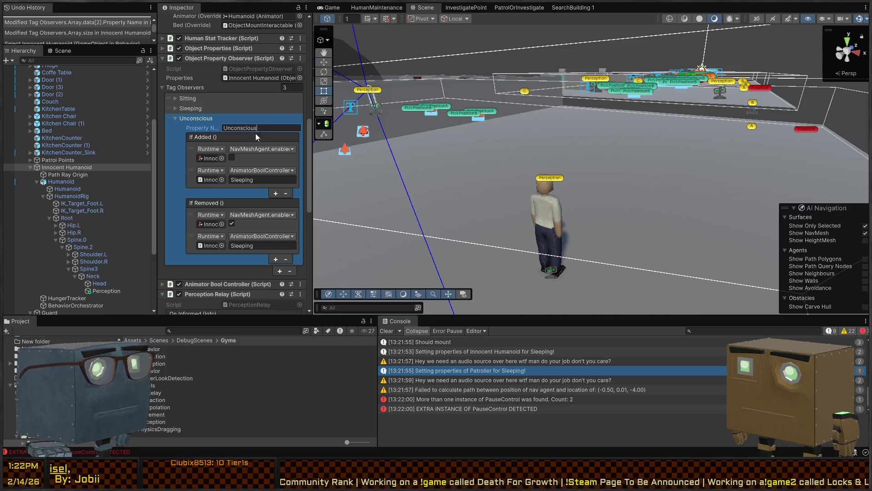
{"action": "double_click", "coordinate": [242, 67]}
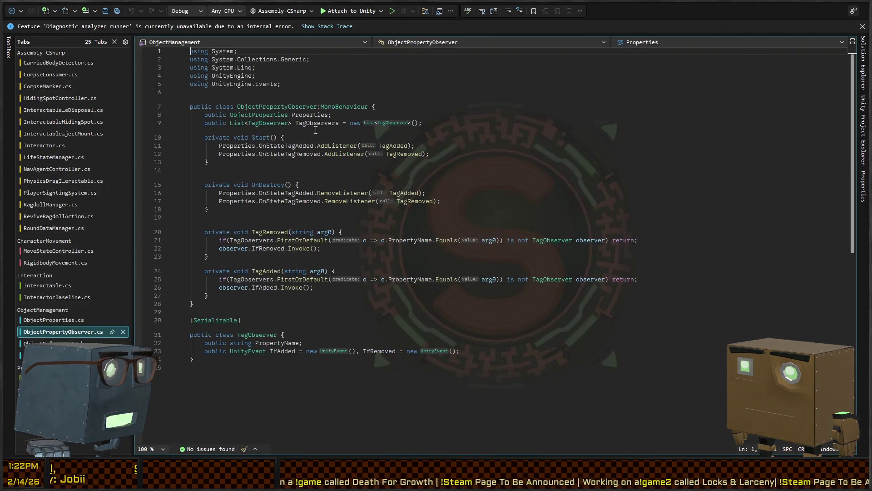
Add a public string[] SecondaryNames field under PropertyName in TagObserver and save.
{"action": "left_click", "coordinate": [270, 123], "text": "ctrl"}
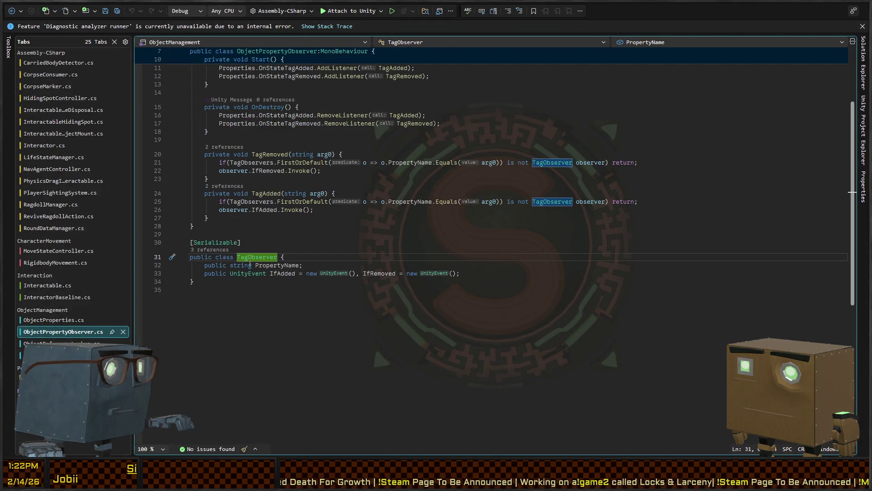
{"action": "left_click", "coordinate": [419, 263]}
{"action": "key", "text": "Return"}
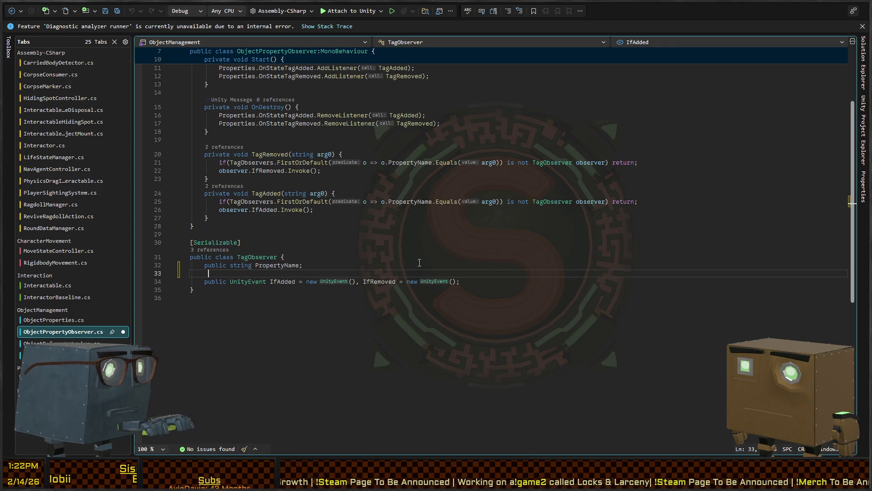
{"action": "type", "text": "public string[] "}
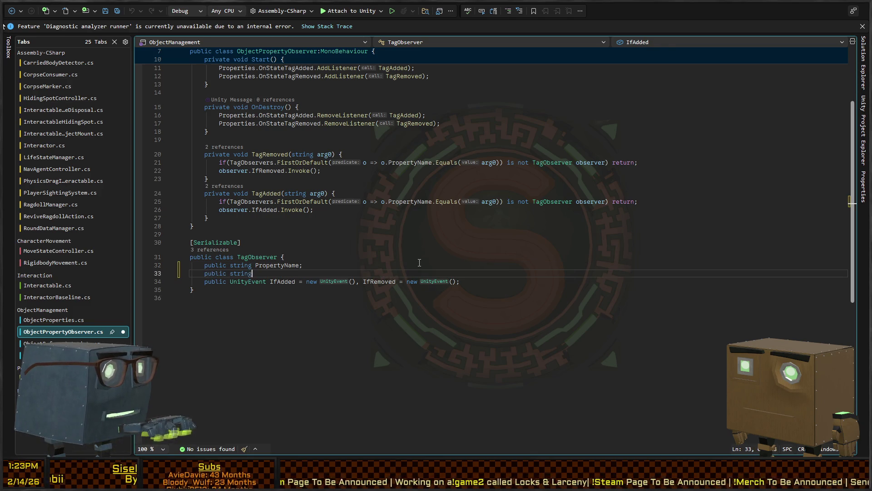
{"action": "type", "text": "SecondaryT"}
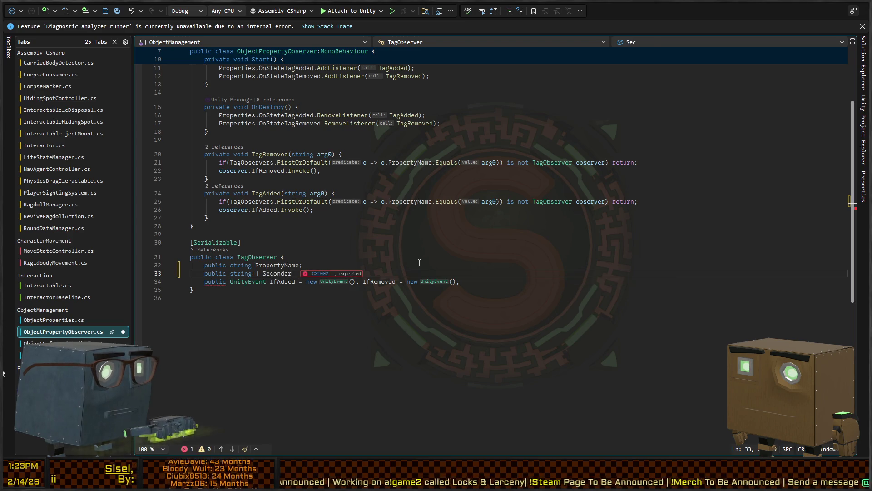
{"action": "key", "text": "BackSpace"}
{"action": "type", "text": "Names;"}
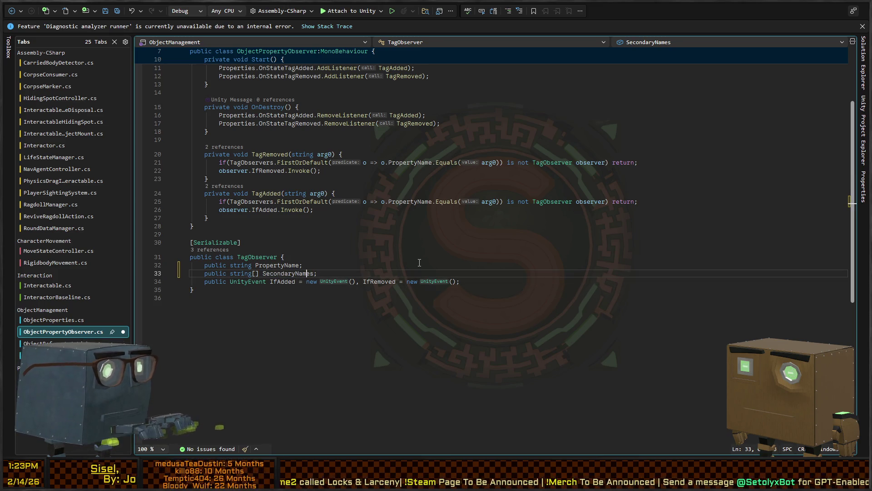
{"action": "key", "text": "ctrl+s"}
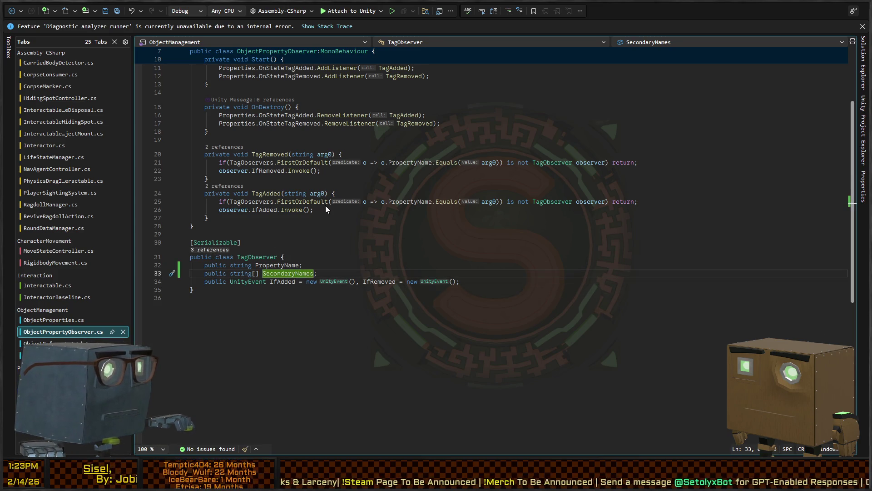
Append '||o.SecondaryNames.Contains(arg0)' to both the TagRemoved and TagAdded matching checks.
{"action": "scroll", "coordinate": [312, 206], "scroll_direction": "up", "scroll_amount": 3}
{"action": "left_click", "coordinate": [514, 242]}
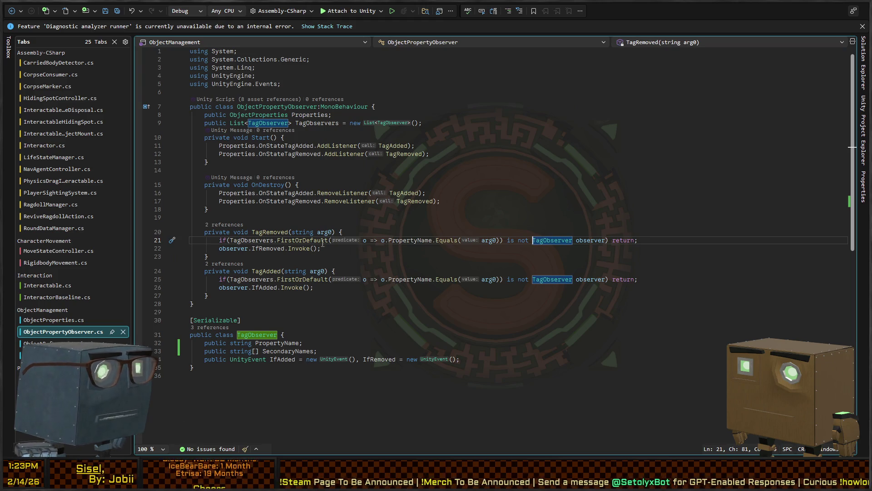
{"action": "left_click", "coordinate": [501, 240]}
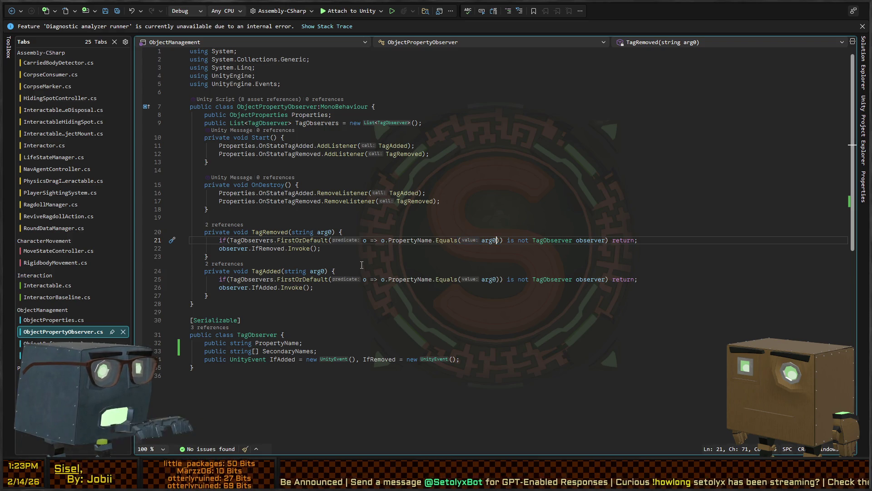
{"action": "type", "text": "||o.SecondaryNames."}
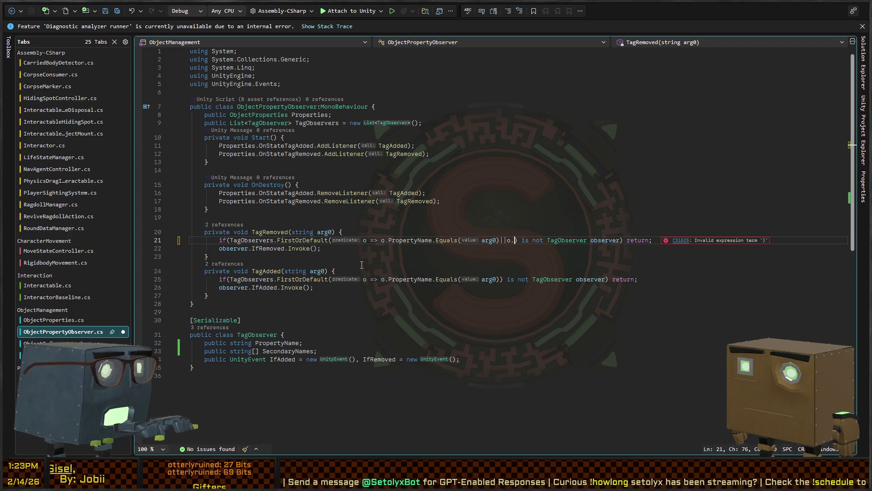
{"action": "type", "text": "Contains(arg0"}
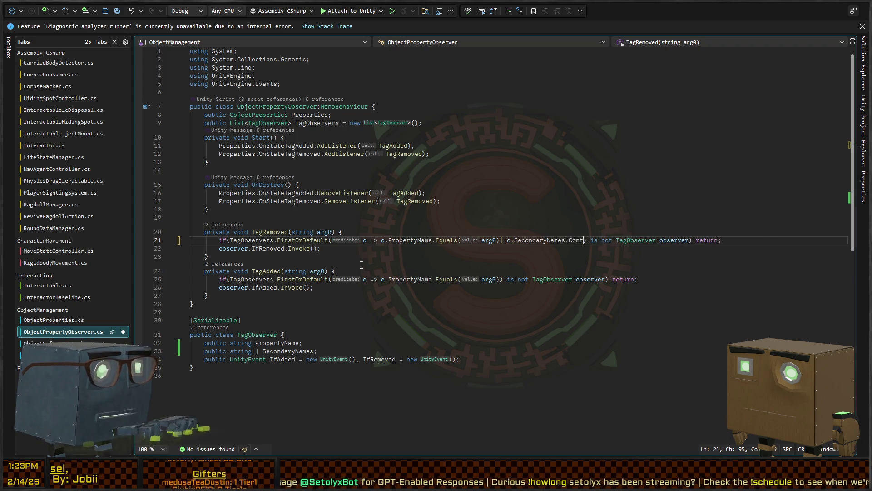
{"action": "type", "text": ")"}
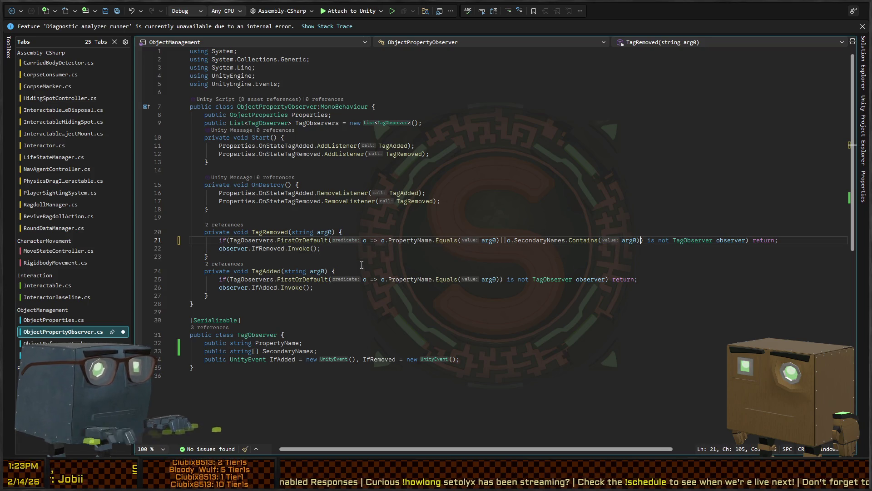
{"action": "key", "text": "ctrl+shift+Left"}
{"action": "key", "text": "ctrl+shift+Left"}
{"action": "key", "text": "ctrl+shift+Left"}
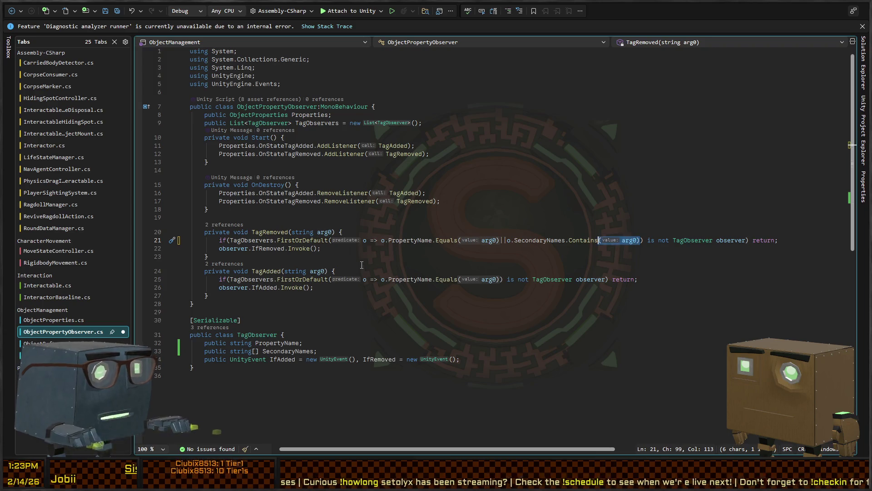
{"action": "key", "text": "Down"}
{"action": "key", "text": "Down"}
{"action": "key", "text": "Down"}
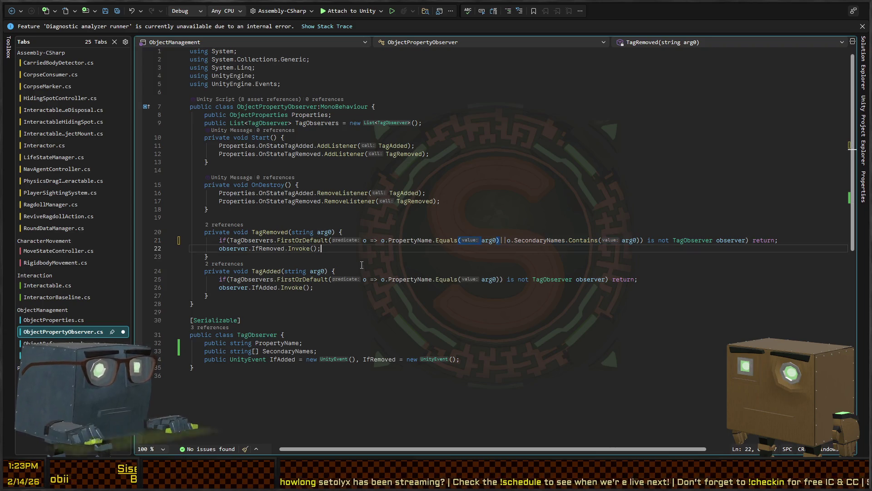
{"action": "key", "text": "Left"}
{"action": "type", "text": "||o.SecondaryNames.Contains(arg0)"}
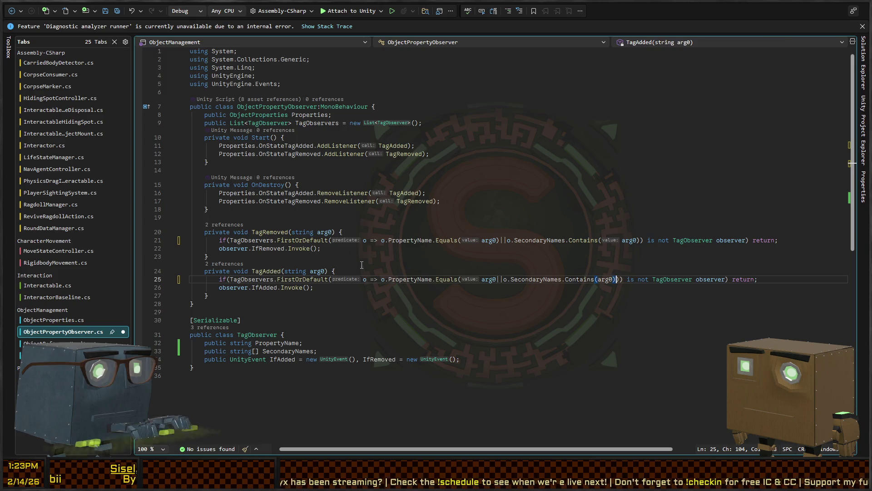
{"action": "key", "text": "ctrl+z"}
{"action": "key", "text": "Right"}
{"action": "type", "text": "||o.SecondaryNames.Contains(arg0)"}
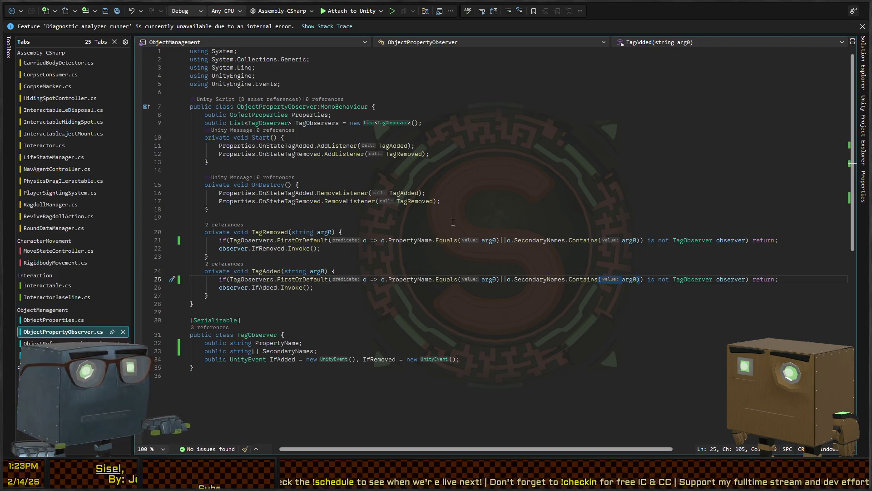
{"action": "key", "text": "alt+Tab"}
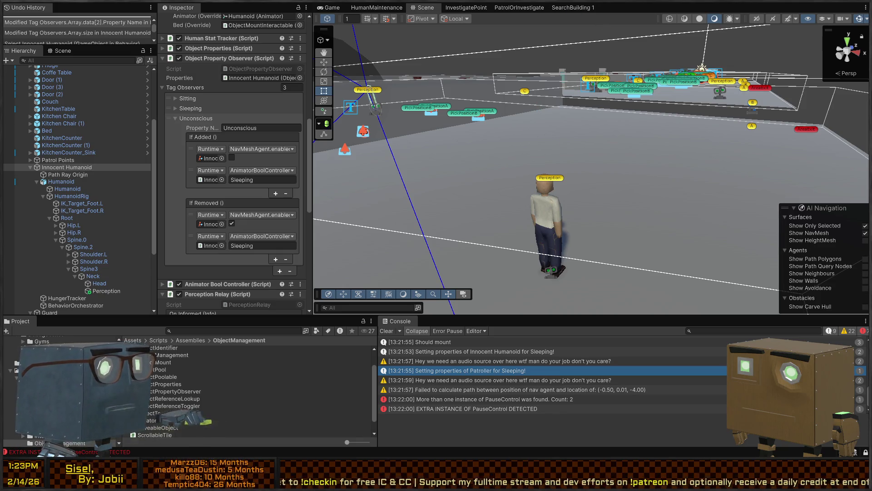
{"action": "key", "text": "alt+Tab"}
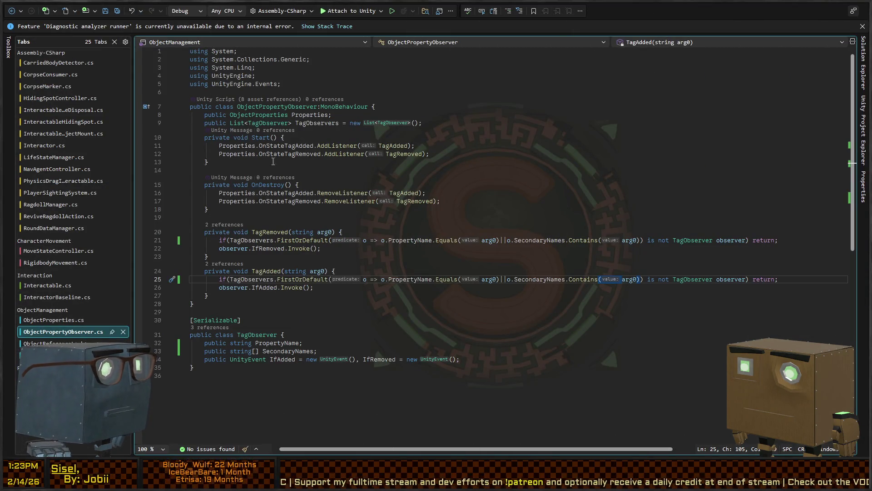
Go to the Ragdoll 5 seconds test method in RagdollManager.cs.
{"action": "scroll", "coordinate": [261, 249], "scroll_direction": "down", "scroll_amount": 3}
{"action": "key", "text": "ctrl+minus"}
{"action": "left_click", "coordinate": [235, 193]}
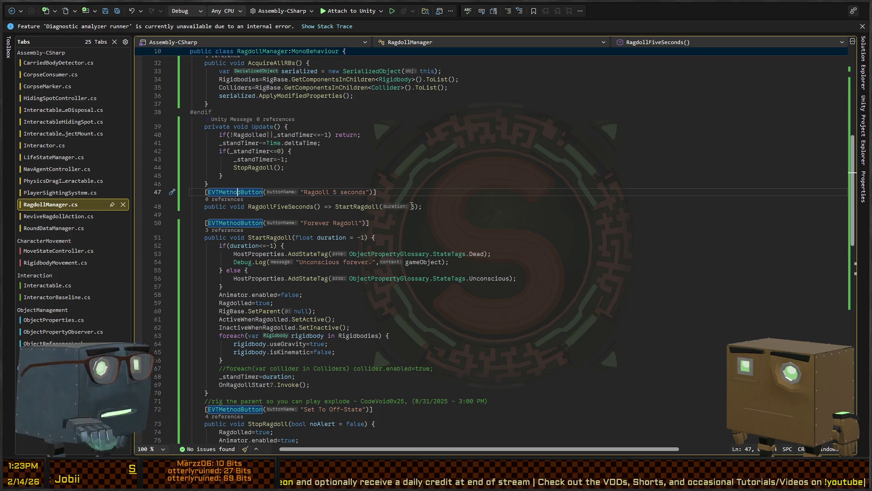
Inspect the civilian's Humanoid and HumanoidRig, then the guard ragdoll's Ragdoll Manager settings.
{"action": "key", "text": "alt+Tab"}
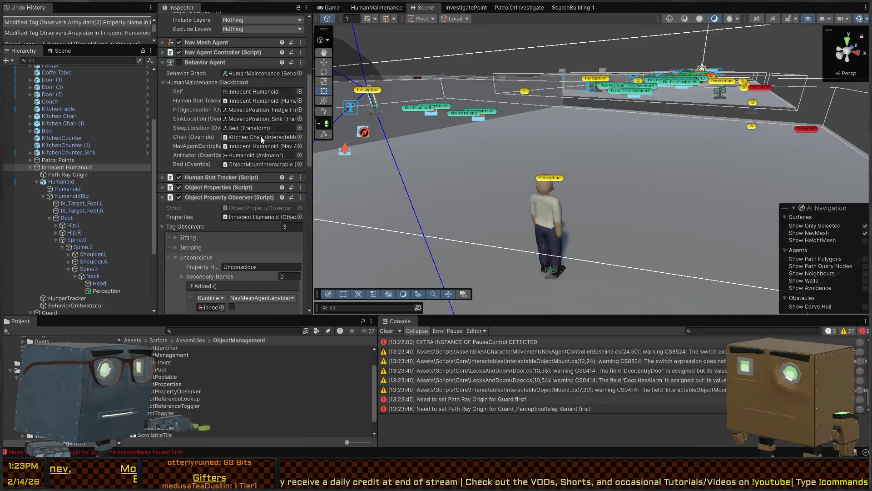
{"action": "scroll", "coordinate": [241, 179], "scroll_direction": "up", "scroll_amount": 10}
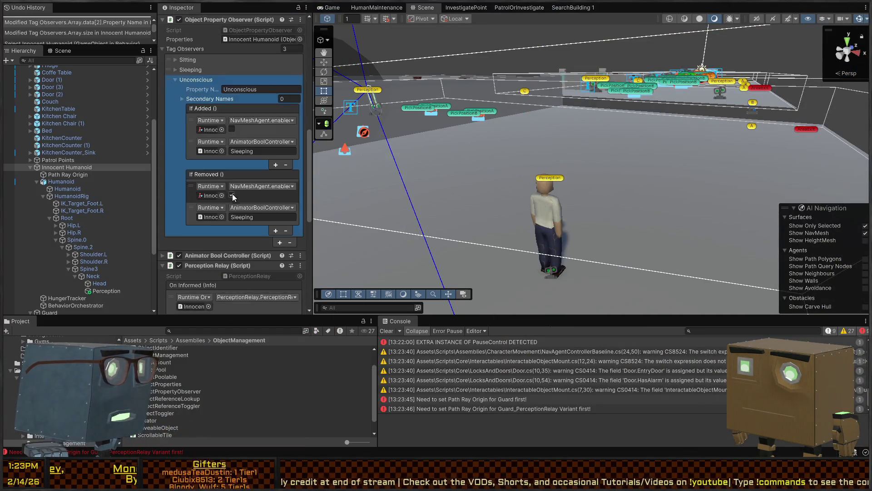
{"action": "left_click", "coordinate": [67, 188]}
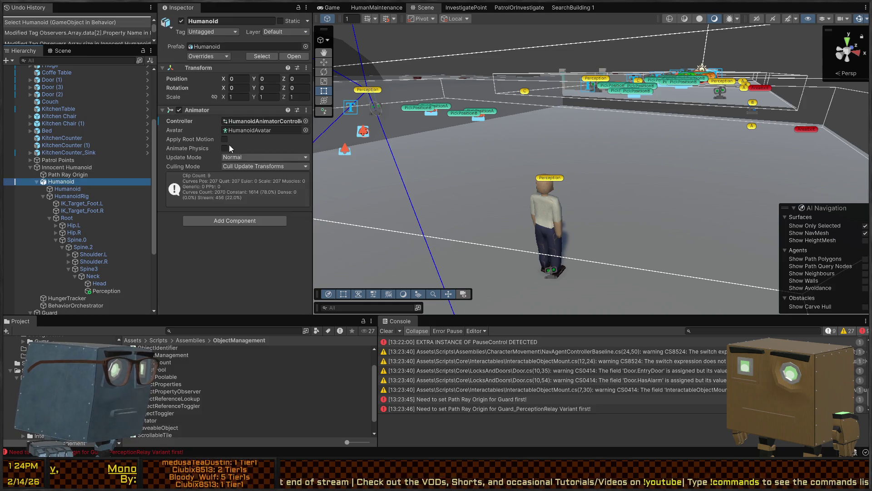
{"action": "left_click", "coordinate": [69, 197]}
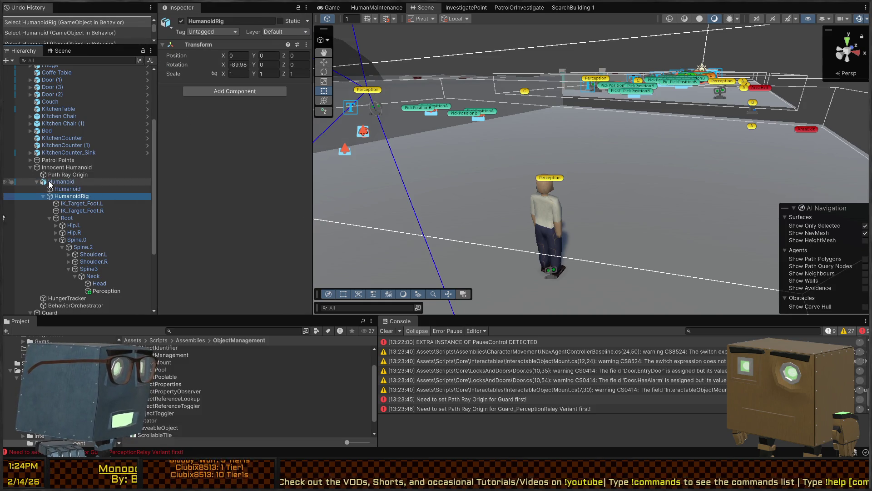
{"action": "left_click", "coordinate": [61, 181]}
{"action": "left_click", "coordinate": [530, 210]}
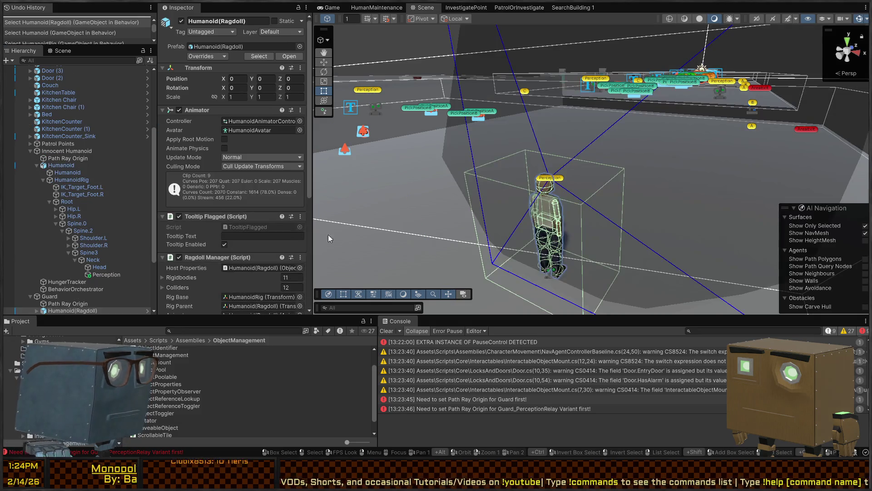
{"action": "scroll", "coordinate": [213, 183], "scroll_direction": "down", "scroll_amount": 3}
{"action": "scroll", "coordinate": [212, 181], "scroll_direction": "down", "scroll_amount": 5}
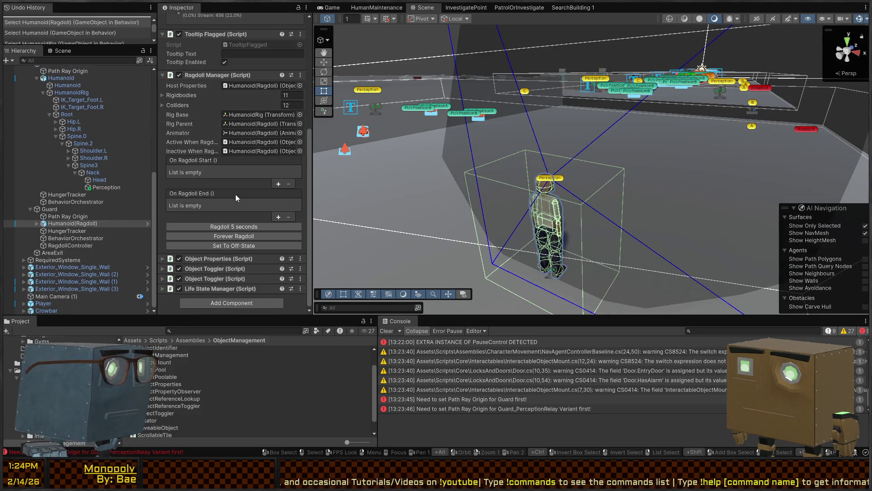
{"action": "left_click", "coordinate": [264, 223]}
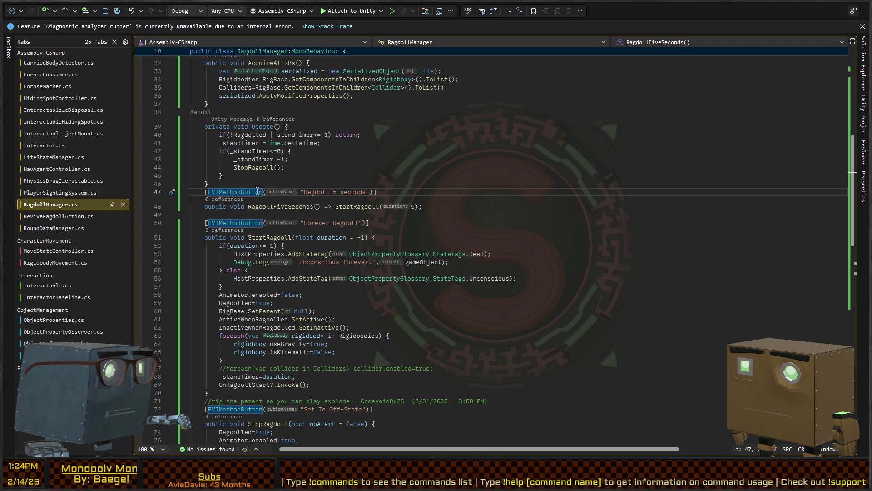
{"action": "double_click", "coordinate": [262, 193]}
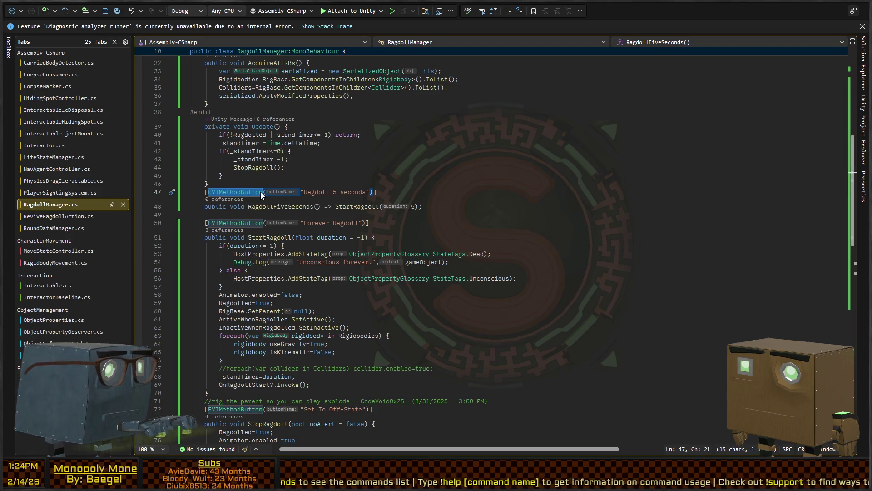
{"action": "key", "text": "shift+F12"}
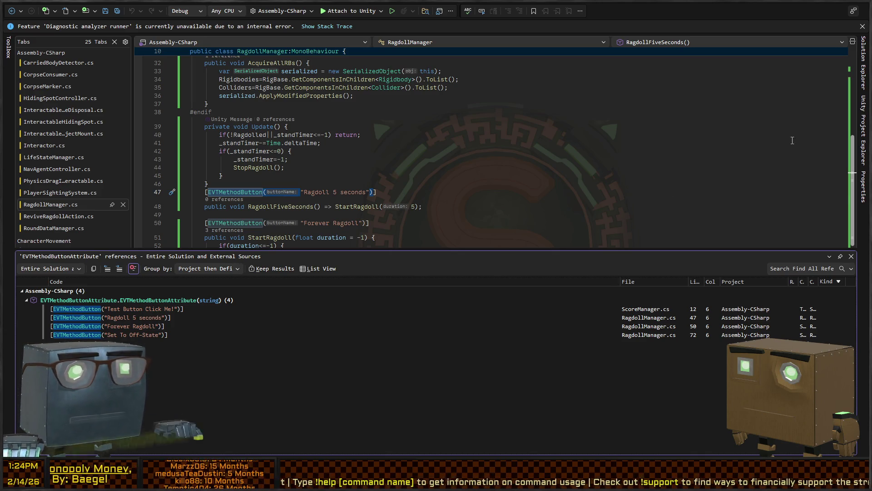
{"action": "left_click", "coordinate": [851, 256]}
{"action": "left_click", "coordinate": [865, 65]}
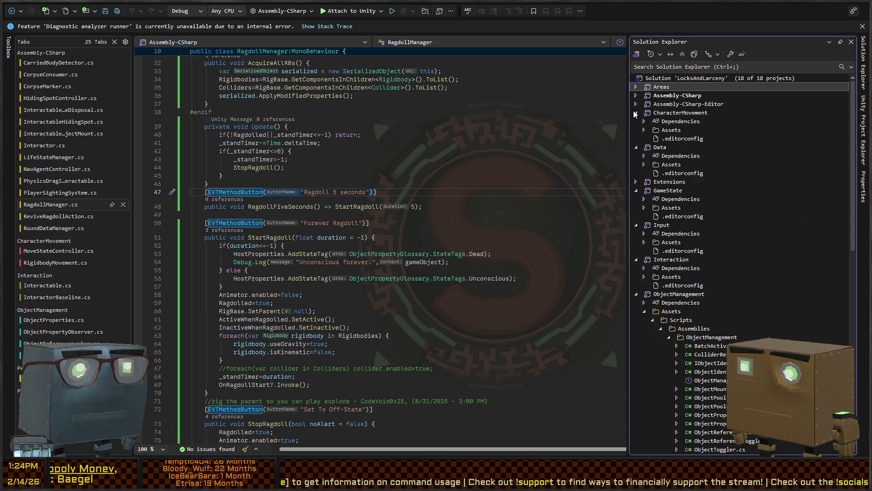
{"action": "left_click", "coordinate": [636, 112]}
{"action": "left_click", "coordinate": [636, 121]}
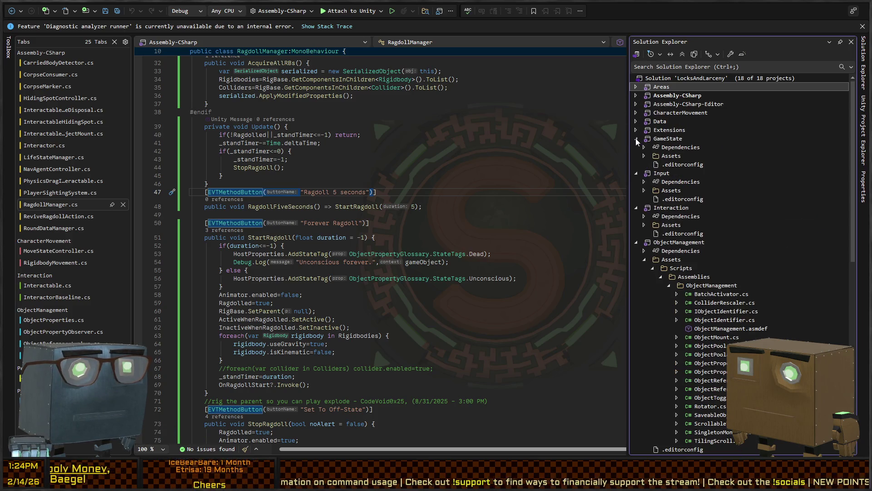
{"action": "left_click", "coordinate": [636, 138]}
{"action": "left_click", "coordinate": [635, 149]}
{"action": "left_click", "coordinate": [635, 155]}
{"action": "left_click", "coordinate": [635, 164]}
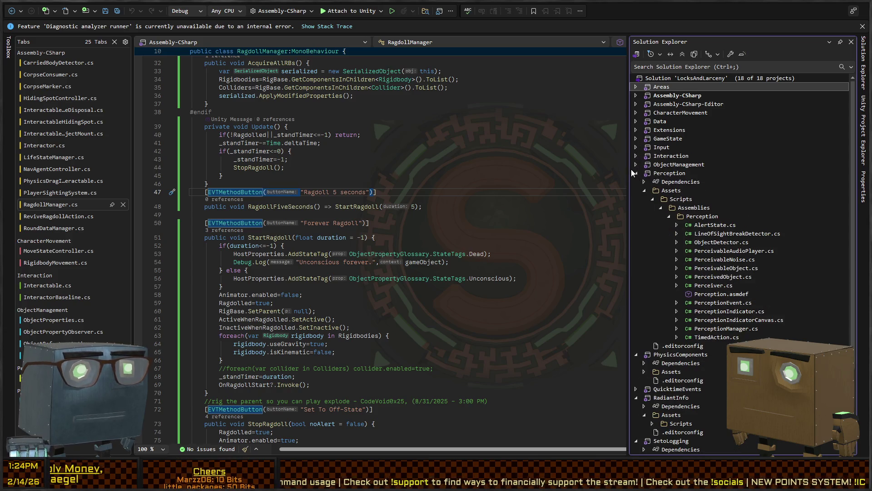
{"action": "left_click", "coordinate": [635, 173]}
{"action": "left_click", "coordinate": [637, 182]}
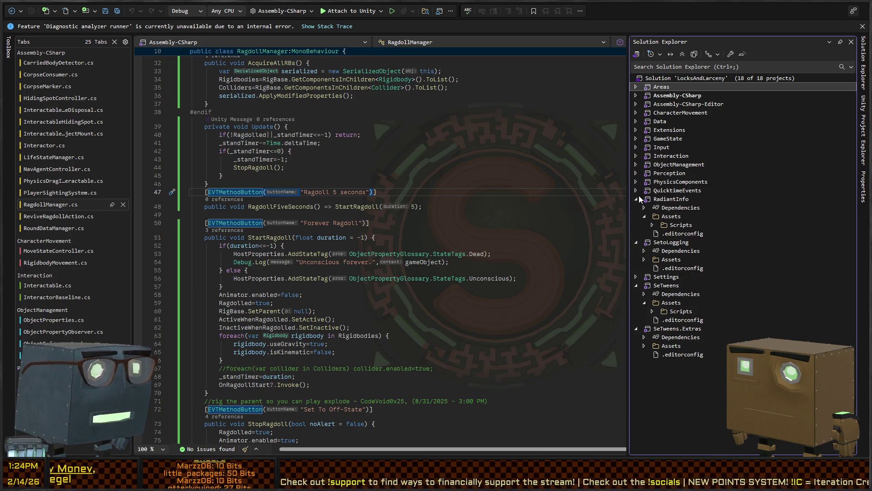
{"action": "left_click", "coordinate": [636, 199]}
{"action": "left_click", "coordinate": [637, 207]}
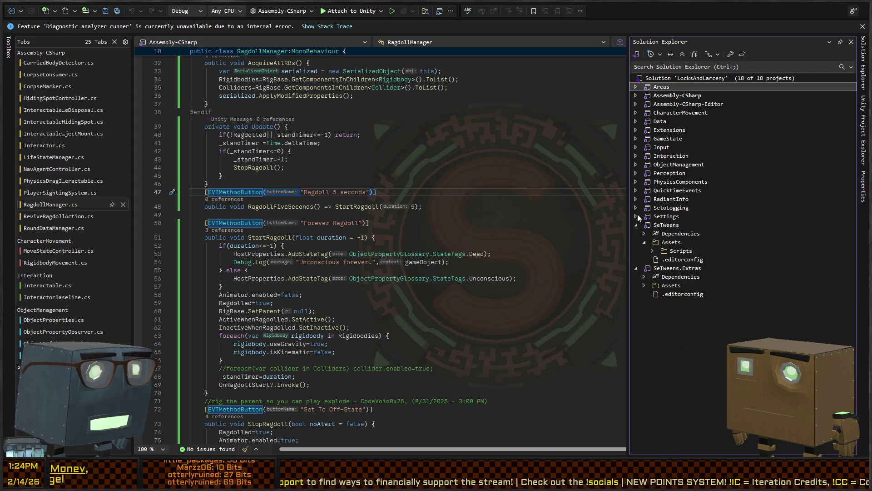
{"action": "left_click", "coordinate": [637, 224]}
{"action": "left_click", "coordinate": [637, 233]}
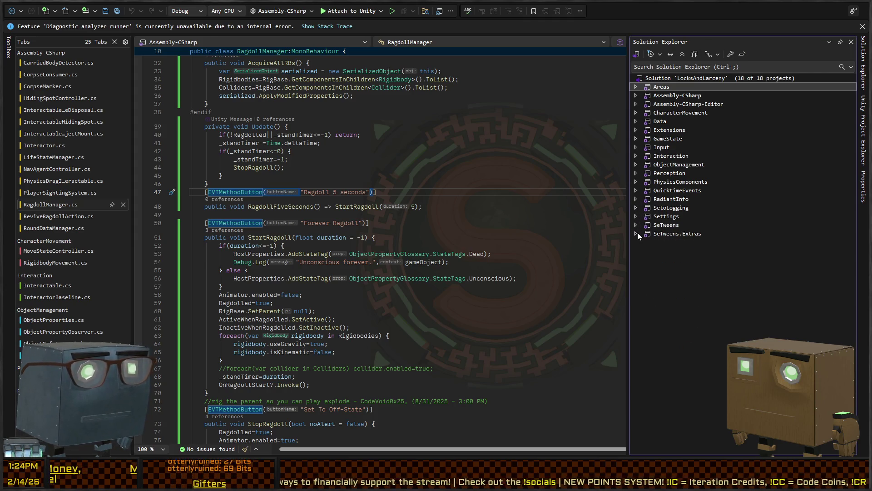
{"action": "left_click", "coordinate": [636, 104]}
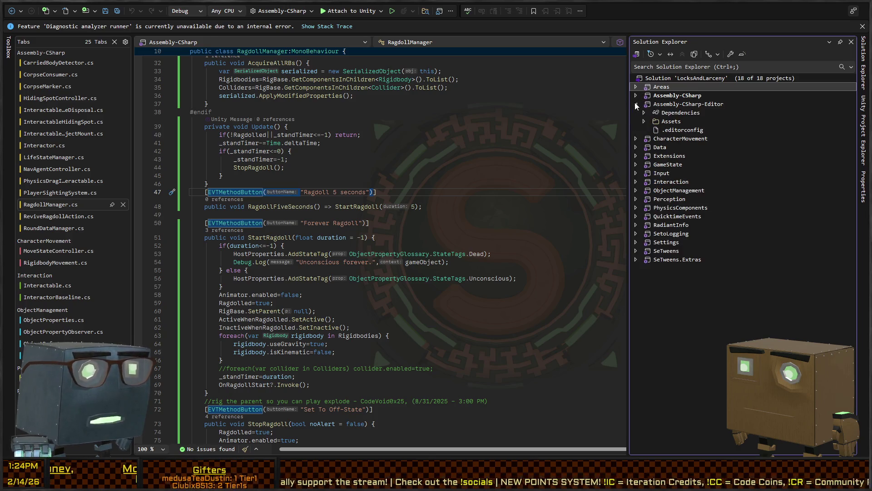
{"action": "left_click", "coordinate": [645, 121]}
{"action": "left_click", "coordinate": [653, 130]}
{"action": "left_click", "coordinate": [661, 139]}
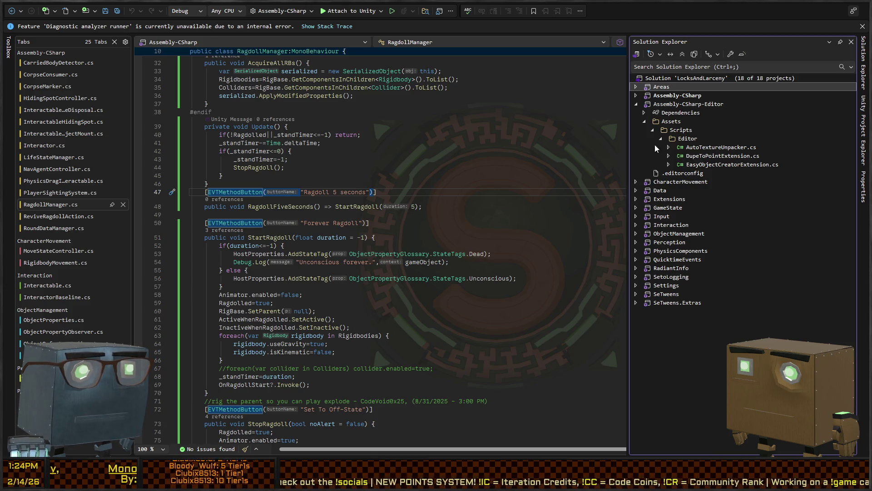
{"action": "left_click", "coordinate": [644, 121]}
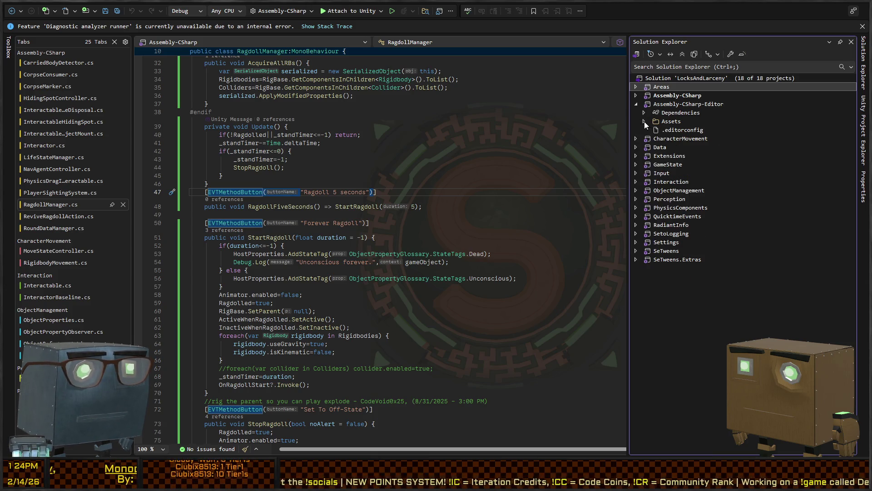
{"action": "left_click", "coordinate": [636, 147]}
{"action": "left_click", "coordinate": [644, 164]}
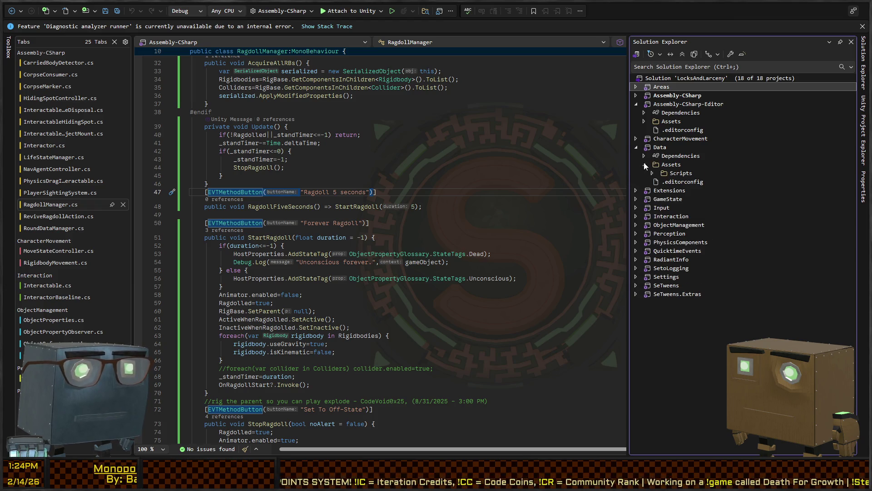
{"action": "left_click", "coordinate": [644, 163]}
{"action": "left_click", "coordinate": [635, 182]}
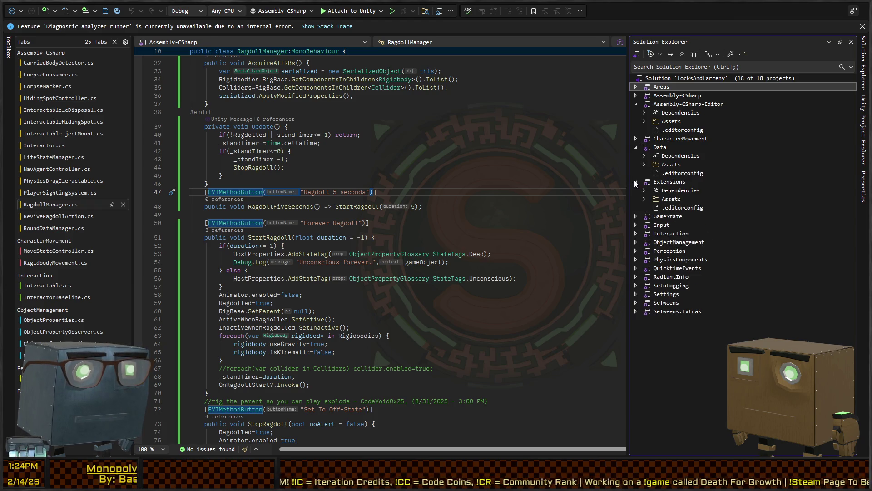
{"action": "left_click", "coordinate": [497, 237]}
{"action": "key", "text": "Up"}
{"action": "key", "text": "Up"}
{"action": "key", "text": "Up"}
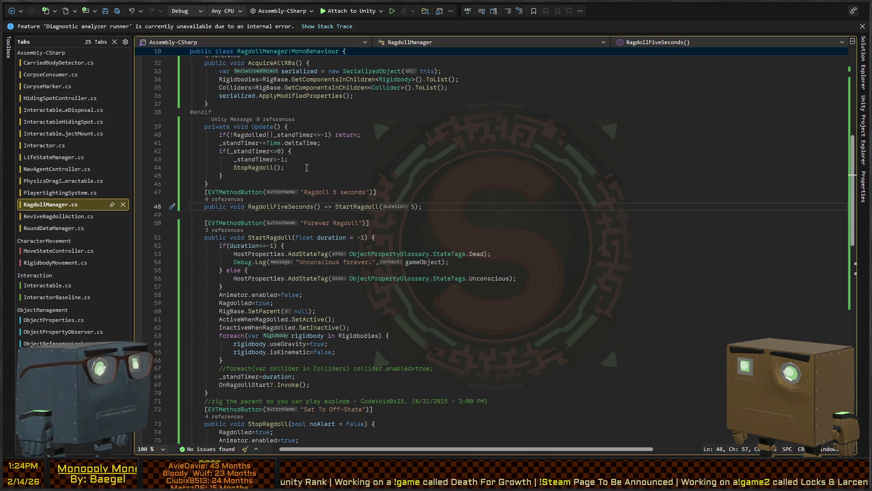
Review the top of RagdollManager.cs, then orbit the Unity Scene view to centre the guard ragdoll.
{"action": "scroll", "coordinate": [372, 131], "scroll_direction": "up", "scroll_amount": 10}
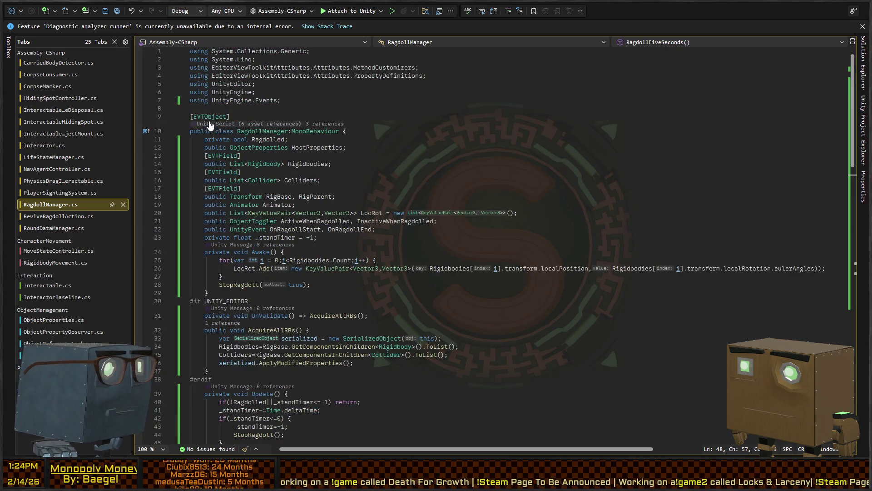
{"action": "left_click_drag", "start_coordinate": [231, 117], "coordinate": [191, 116]}
{"action": "scroll", "coordinate": [273, 253], "scroll_direction": "down", "scroll_amount": 8}
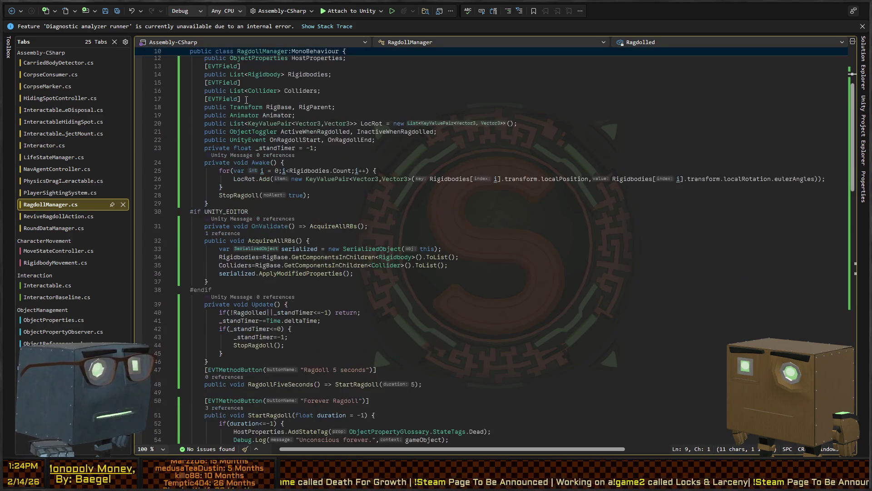
{"action": "scroll", "coordinate": [272, 253], "scroll_direction": "down", "scroll_amount": 4}
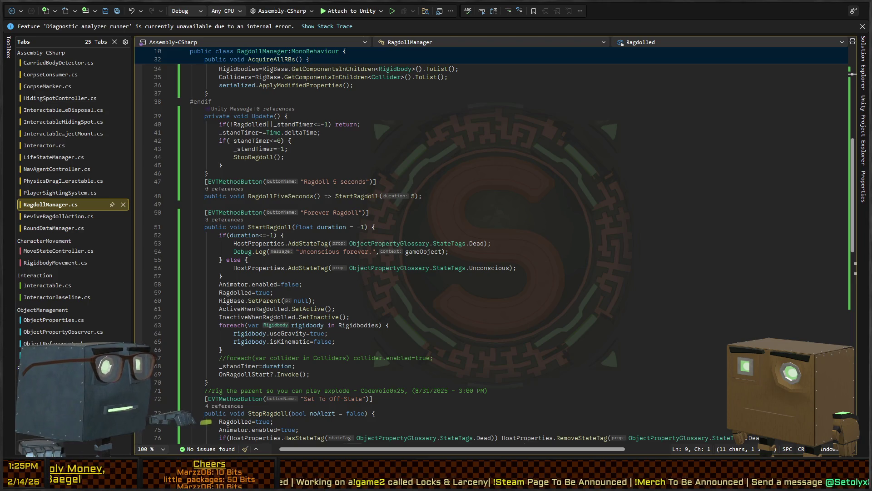
{"action": "key", "text": "alt+Tab"}
{"action": "left_click_drag", "start_coordinate": [545, 155], "coordinate": [330, 250]}
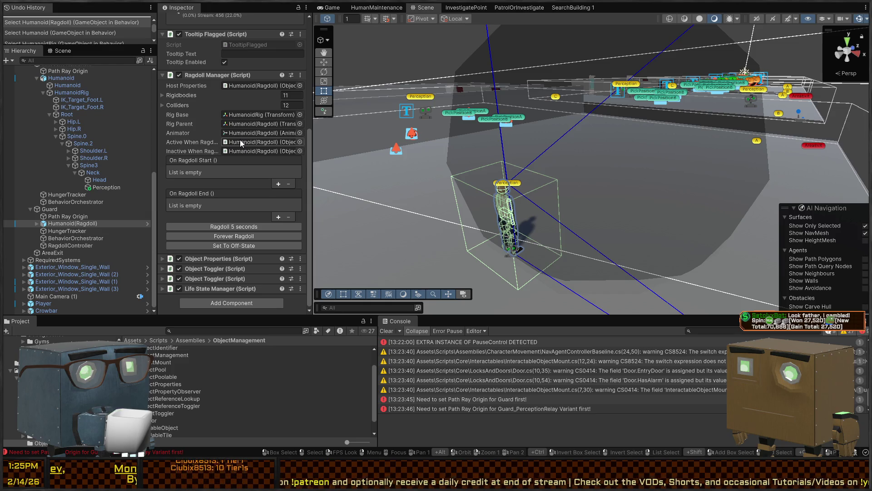
Collapse the guard's Ragdoll Manager component, frame the guard closely, and select the Guard object.
{"action": "mouse_move", "coordinate": [346, 136]}
{"action": "left_mouse_down"}
{"action": "mouse_move", "coordinate": [531, 196]}
{"action": "mouse_move", "coordinate": [557, 219]}
{"action": "left_mouse_up"}
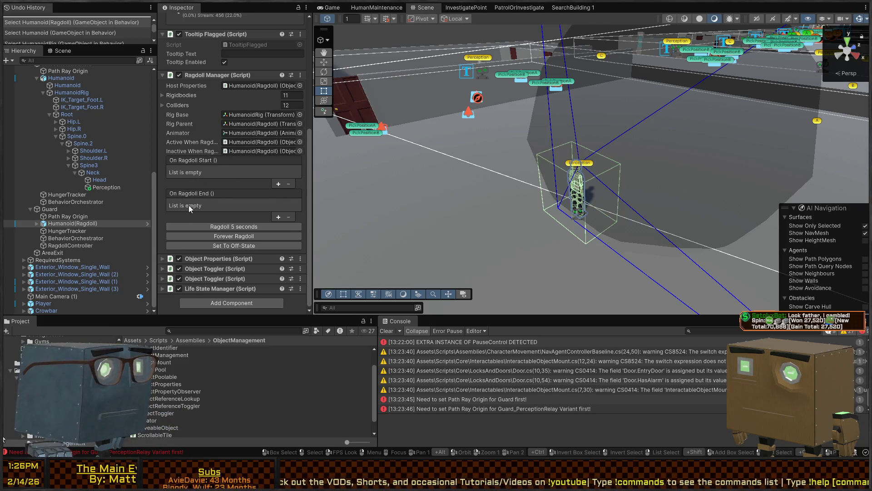
{"action": "left_click", "coordinate": [205, 75]}
{"action": "mouse_move", "coordinate": [464, 123]}
{"action": "left_mouse_down"}
{"action": "mouse_move", "coordinate": [515, 187]}
{"action": "mouse_move", "coordinate": [448, 187]}
{"action": "mouse_move", "coordinate": [487, 174]}
{"action": "left_mouse_up"}
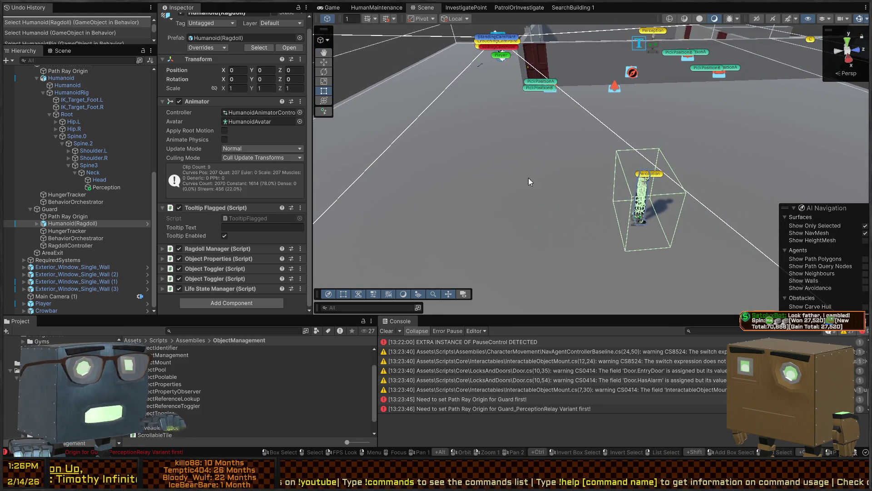
{"action": "key", "text": "f"}
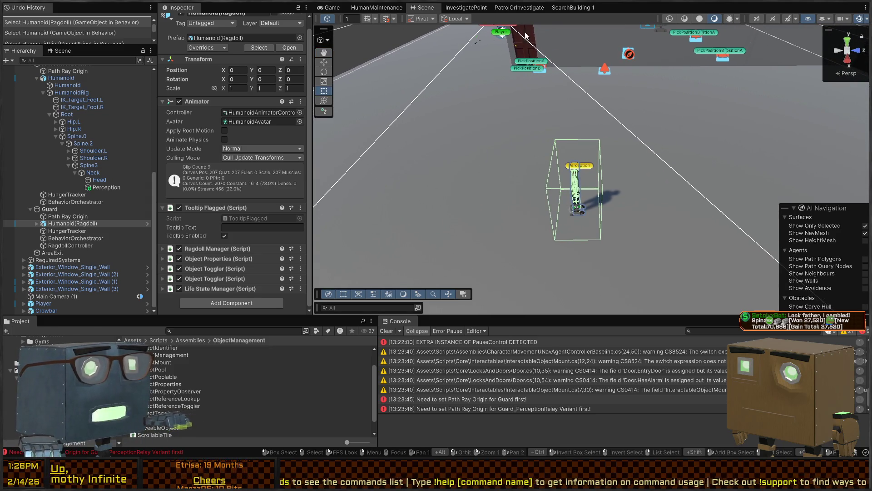
{"action": "left_click_drag", "start_coordinate": [614, 168], "coordinate": [613, 168]}
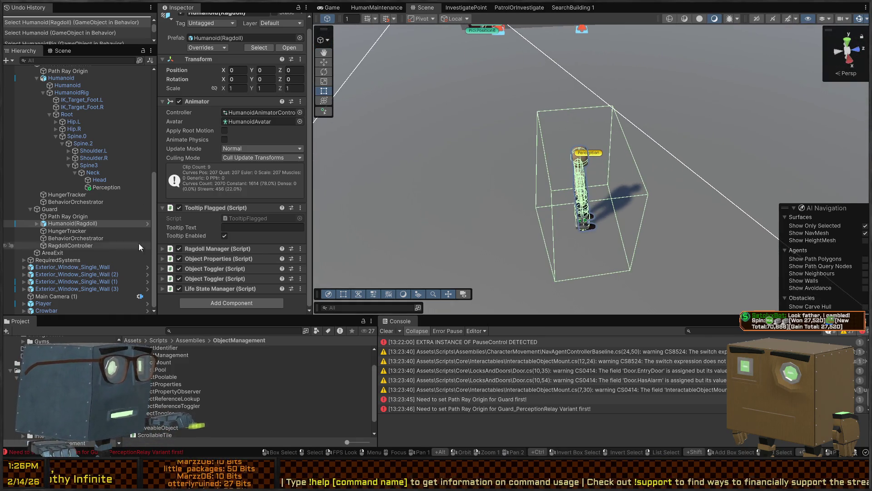
{"action": "left_click", "coordinate": [70, 208]}
{"action": "scroll", "coordinate": [193, 155], "scroll_direction": "down", "scroll_amount": 2}
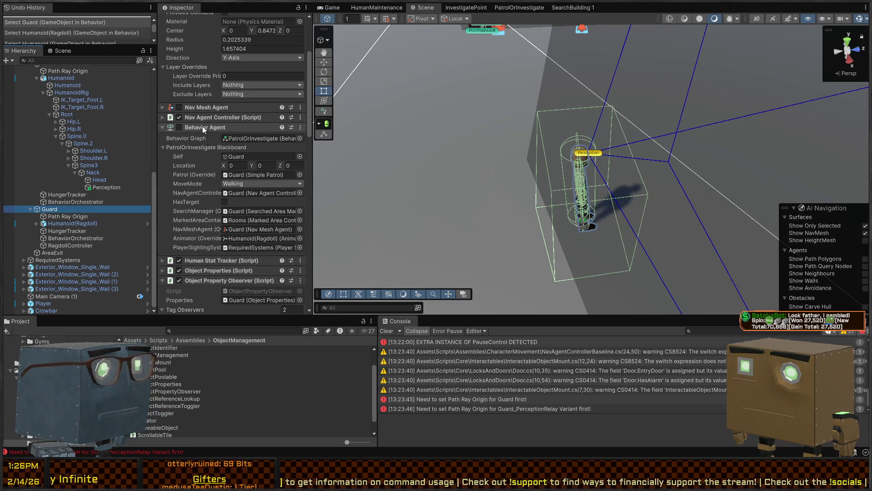
{"action": "left_click", "coordinate": [202, 126]}
{"action": "scroll", "coordinate": [247, 158], "scroll_direction": "down", "scroll_amount": 2}
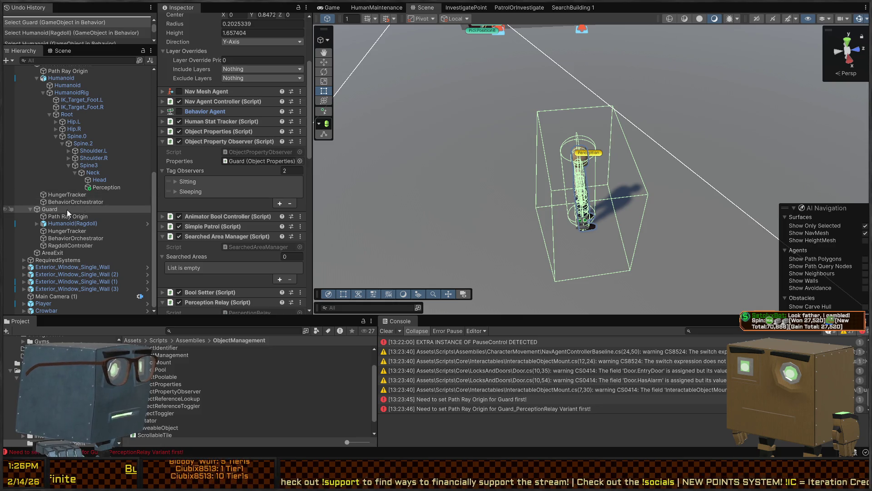
{"action": "left_click", "coordinate": [66, 222]}
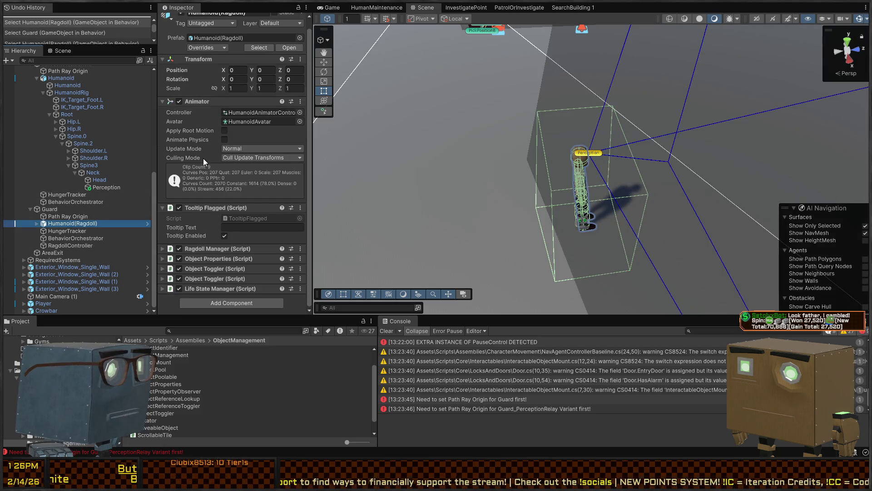
{"action": "left_click", "coordinate": [44, 210]}
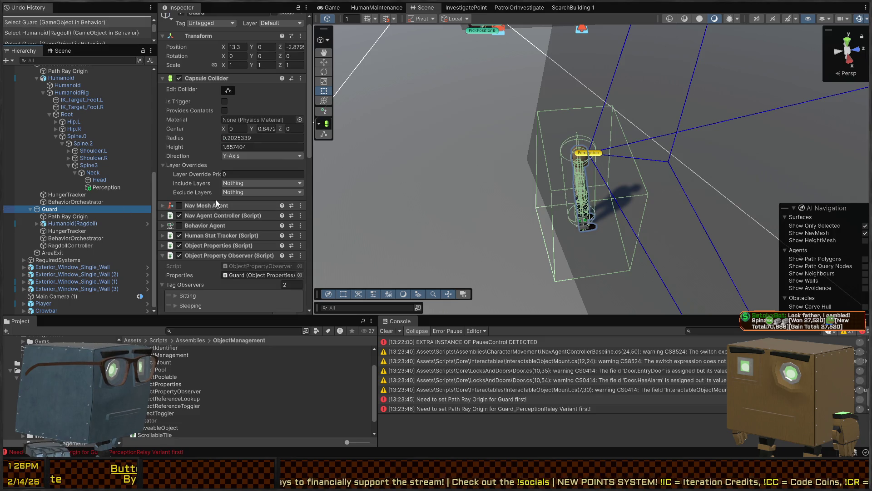
{"action": "scroll", "coordinate": [216, 202], "scroll_direction": "down", "scroll_amount": 5}
{"action": "left_click", "coordinate": [192, 133]}
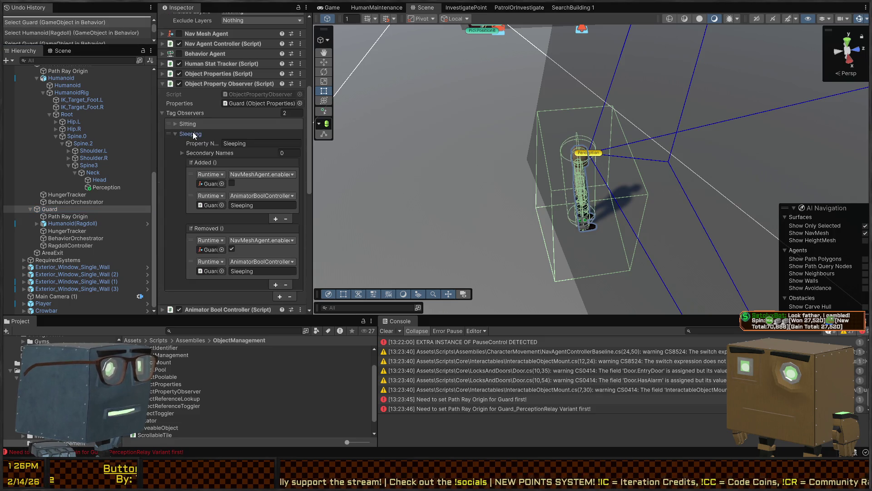
{"action": "left_click", "coordinate": [192, 133]}
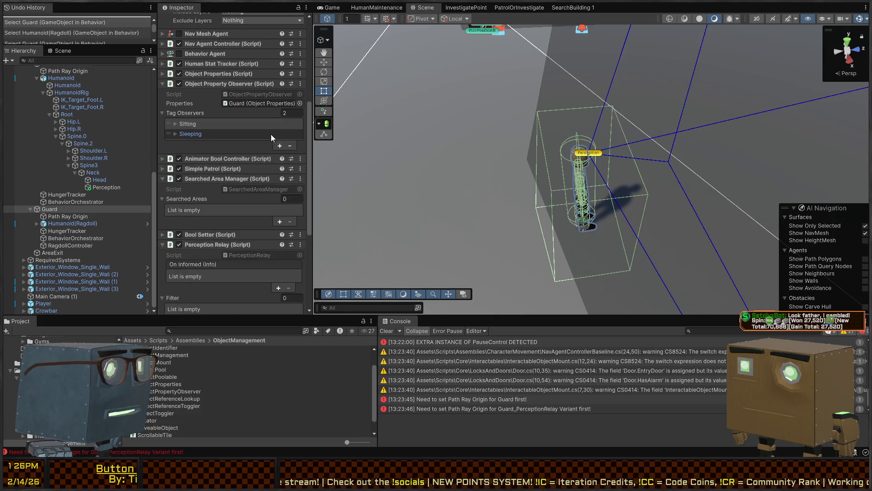
{"action": "scroll", "coordinate": [242, 151], "scroll_direction": "down", "scroll_amount": 5}
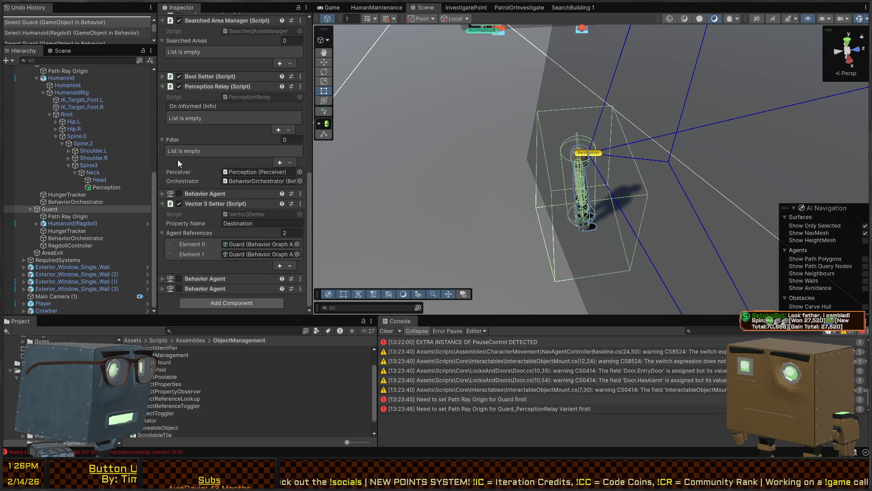
{"action": "left_click", "coordinate": [84, 60]}
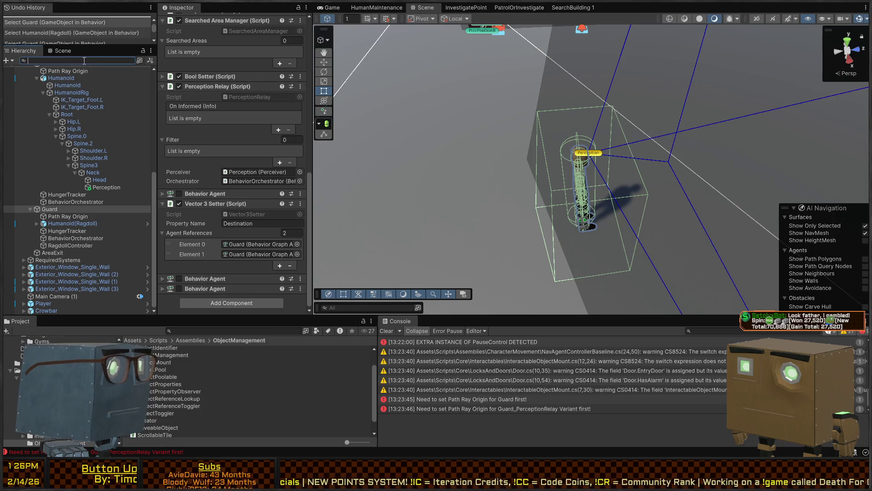
Filter the Hierarchy by the ObjectPropertyObserver component type (t=PropertyObserver search).
{"action": "type", "text": "t=P"}
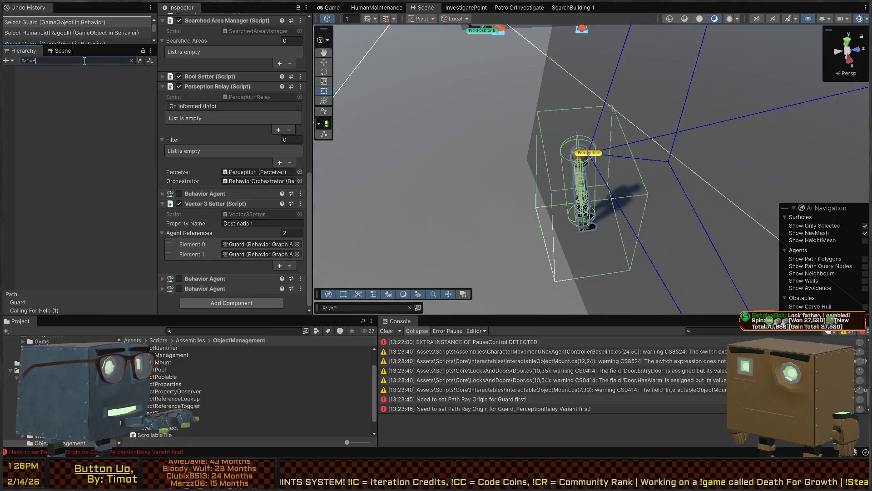
{"action": "type", "text": "ropertyO"}
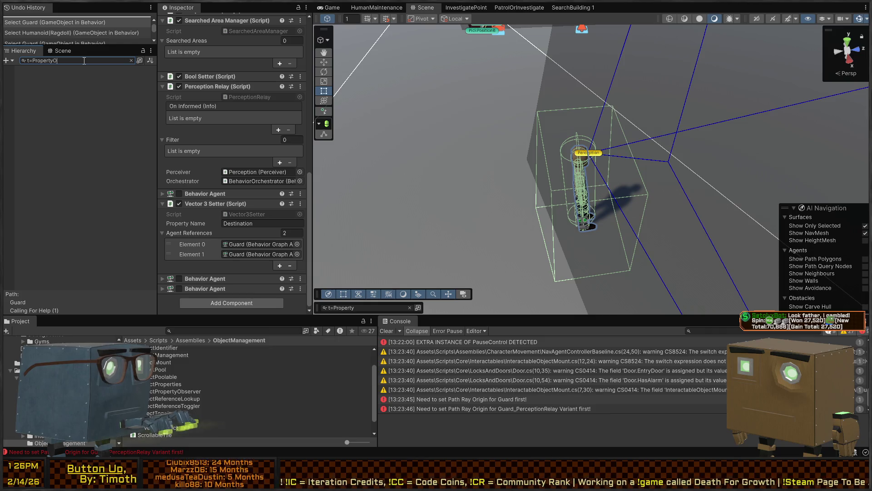
{"action": "type", "text": "bserver"}
{"action": "scroll", "coordinate": [231, 132], "scroll_direction": "up", "scroll_amount": 5}
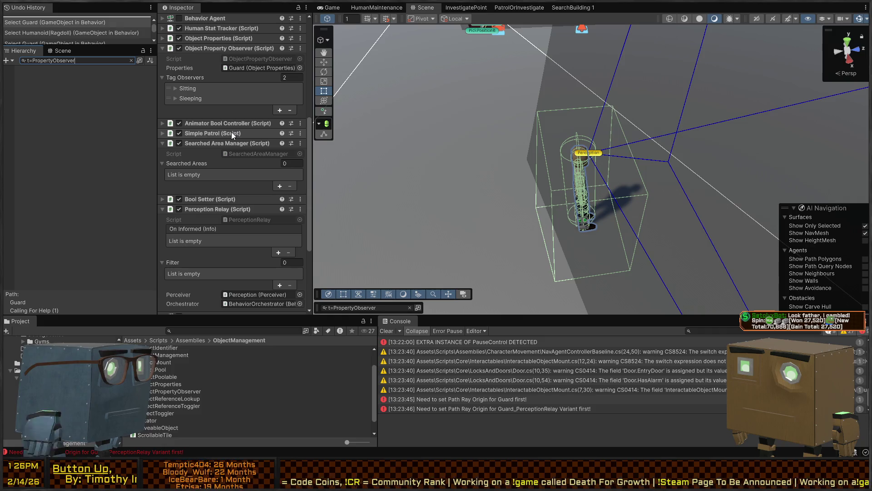
{"action": "type", "text": "Objec"}
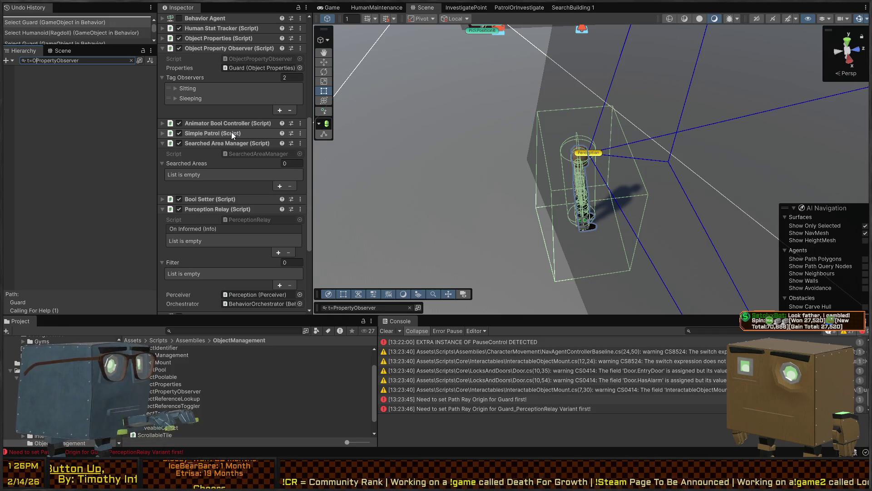
{"action": "type", "text": "t"}
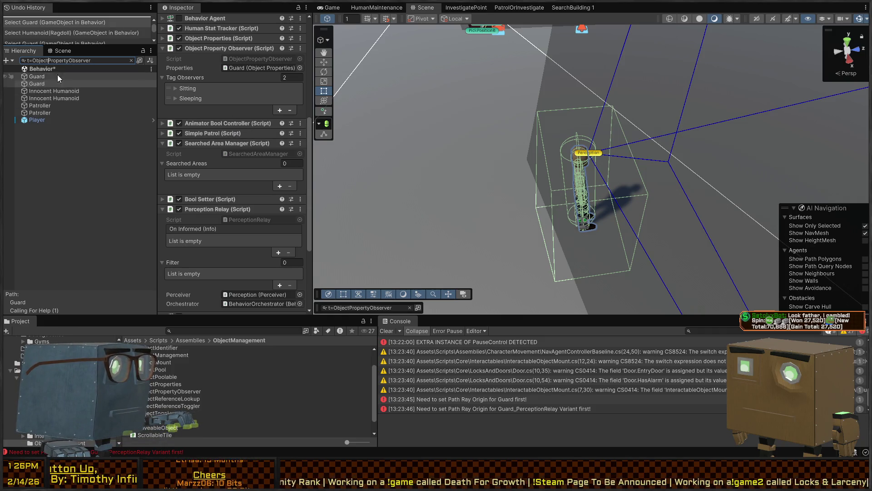
Select and frame each of the two Guard results in the Scene view.
{"action": "left_click", "coordinate": [55, 77]}
{"action": "key", "text": "f"}
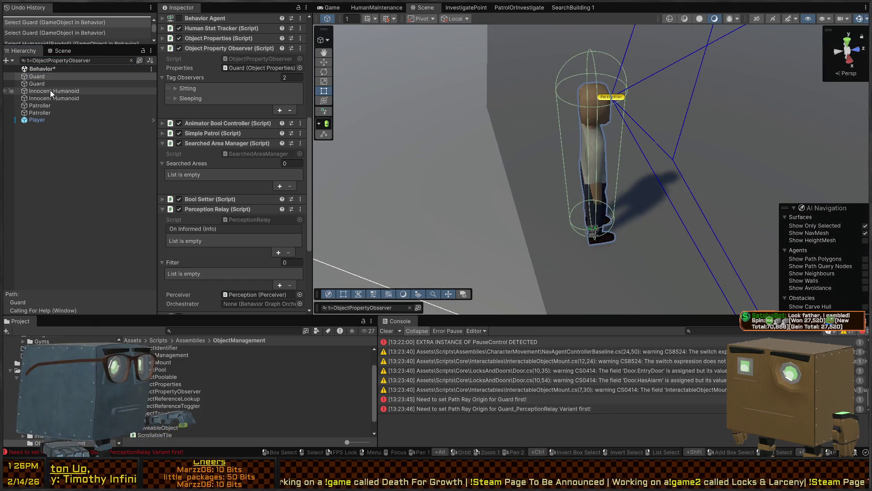
{"action": "double_click", "coordinate": [38, 84]}
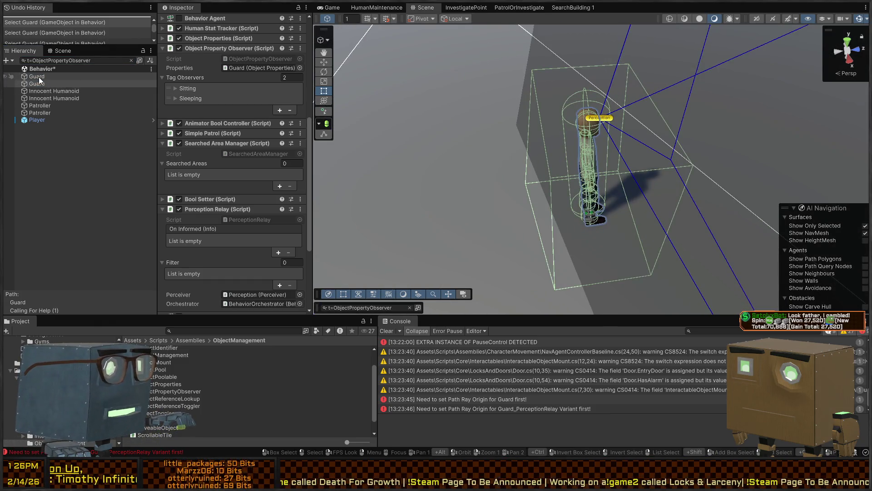
{"action": "double_click", "coordinate": [36, 76]}
{"action": "scroll", "coordinate": [209, 176], "scroll_direction": "down", "scroll_amount": 3}
{"action": "scroll", "coordinate": [209, 175], "scroll_direction": "up", "scroll_amount": 5}
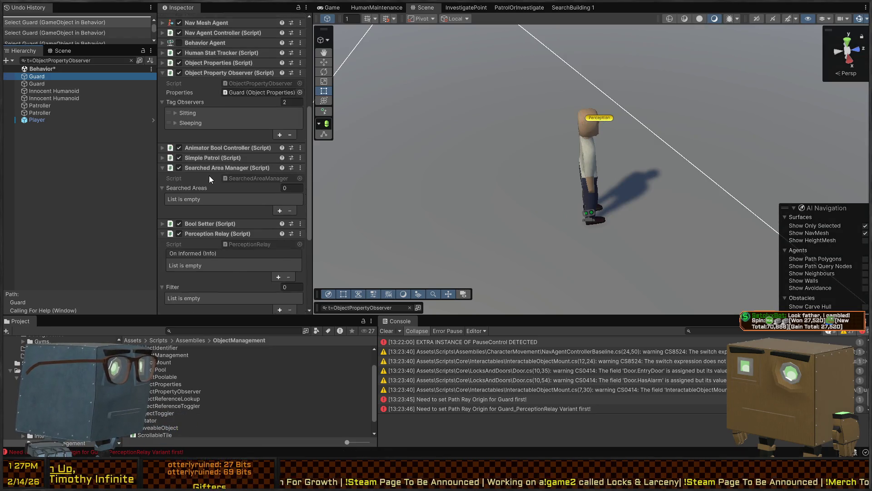
{"action": "left_click", "coordinate": [34, 85]}
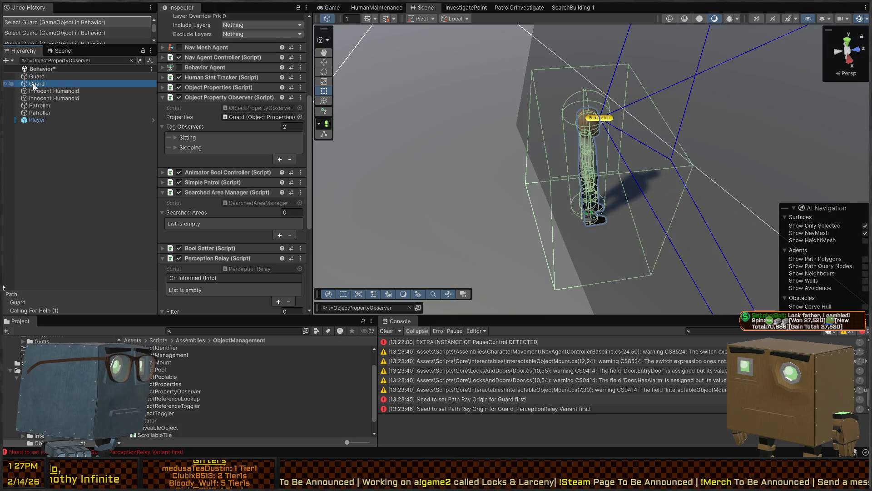
Add 'Dead' as a secondary name on the Innocent Humanoid's Unconscious tag observer.
{"action": "left_click", "coordinate": [34, 91]}
{"action": "left_click", "coordinate": [40, 98]}
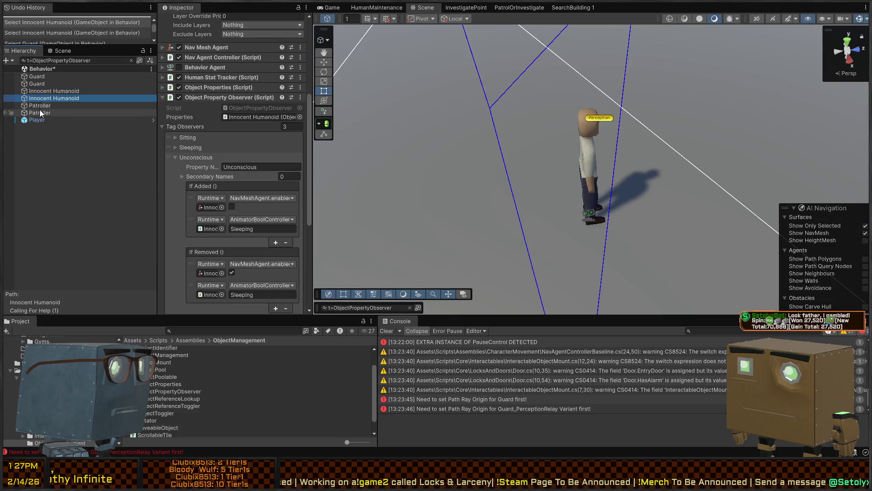
{"action": "left_click", "coordinate": [211, 163]}
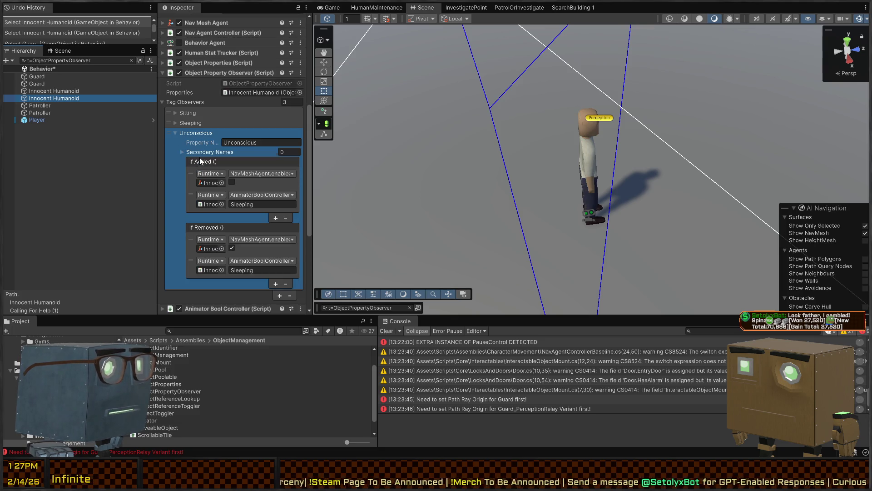
{"action": "scroll", "coordinate": [196, 151], "scroll_direction": "down", "scroll_amount": 2}
{"action": "left_click", "coordinate": [194, 152]}
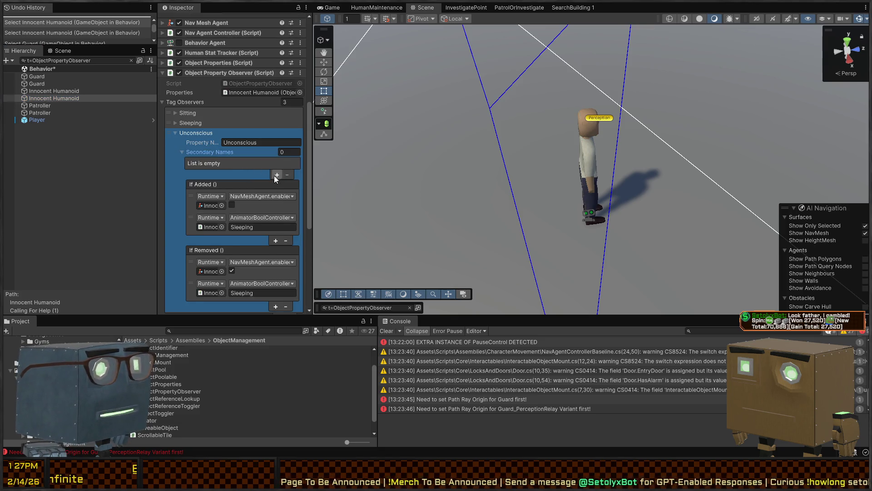
{"action": "left_click", "coordinate": [276, 174]}
{"action": "left_click", "coordinate": [251, 163]}
{"action": "type", "text": "Dead"}
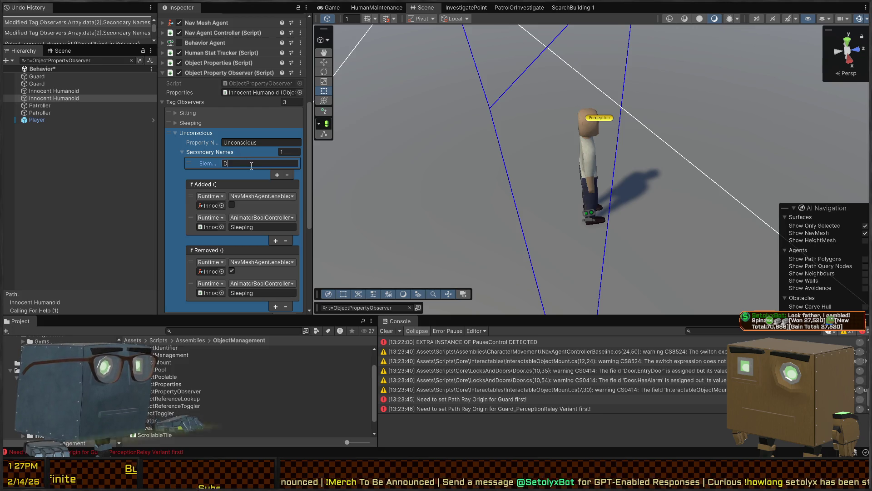
Check the ragdoll code in Visual Studio, then clear the Hierarchy filter to show everything.
{"action": "key", "text": "alt+Tab"}
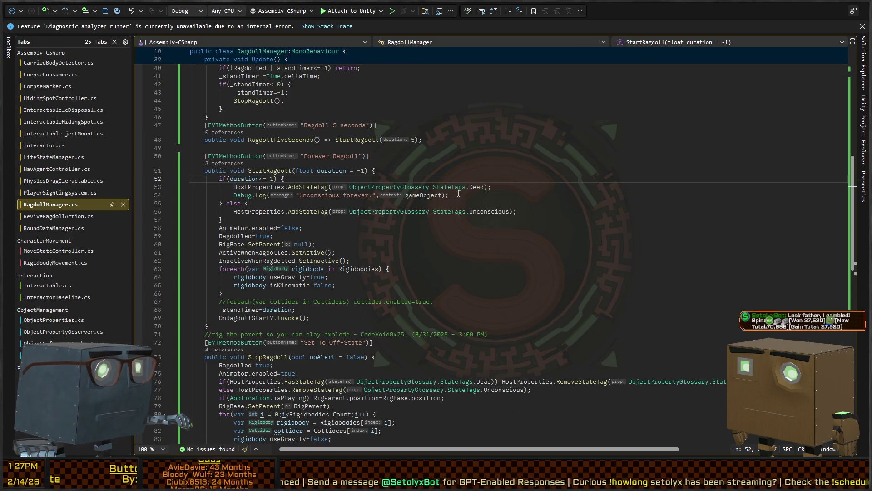
{"action": "key", "text": "alt+Tab"}
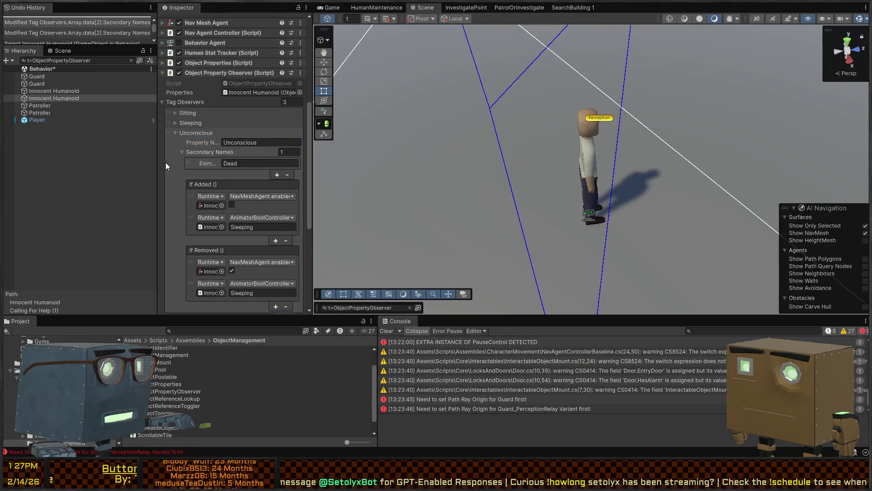
{"action": "scroll", "coordinate": [216, 163], "scroll_direction": "down", "scroll_amount": 3}
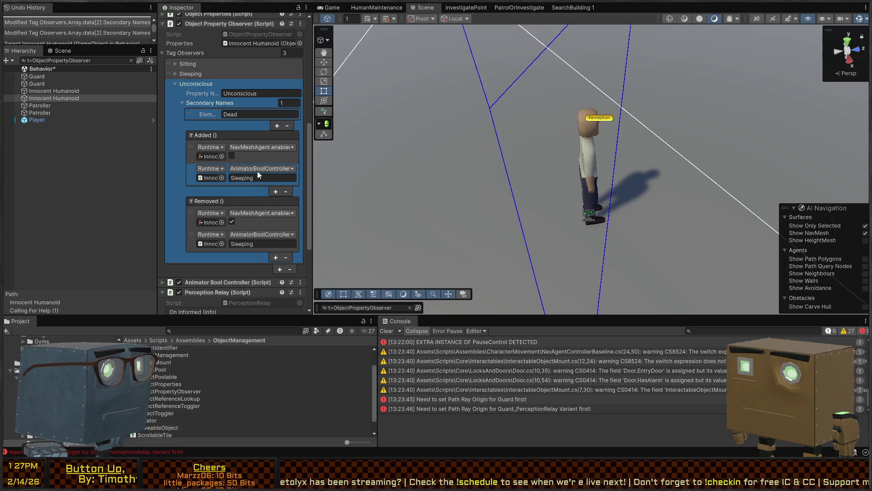
{"action": "left_click", "coordinate": [131, 60]}
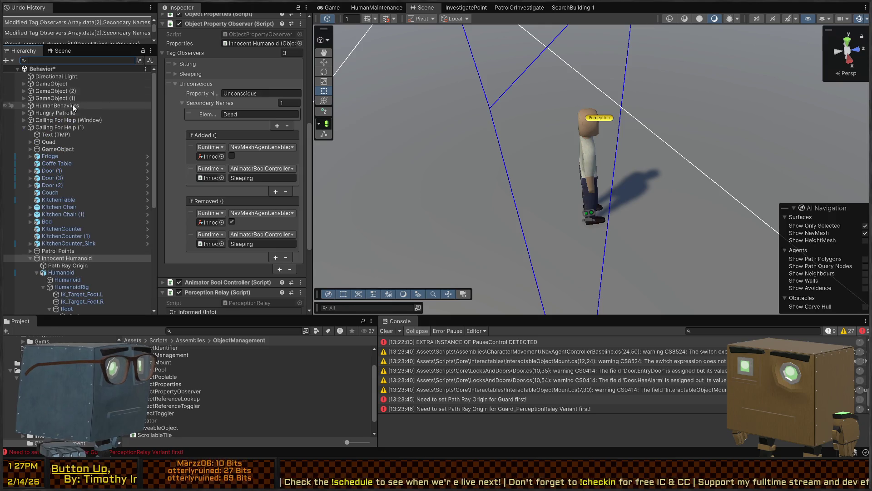
Collapse the Object Property Observer component and frame the Innocent Humanoid in the Scene view.
{"action": "scroll", "coordinate": [85, 248], "scroll_direction": "down", "scroll_amount": 3}
{"action": "mouse_move", "coordinate": [427, 186]}
{"action": "left_mouse_down"}
{"action": "mouse_move", "coordinate": [479, 148]}
{"action": "mouse_move", "coordinate": [536, 138]}
{"action": "mouse_move", "coordinate": [506, 156]}
{"action": "mouse_move", "coordinate": [477, 157]}
{"action": "left_mouse_up"}
{"action": "scroll", "coordinate": [186, 160], "scroll_direction": "up", "scroll_amount": 3}
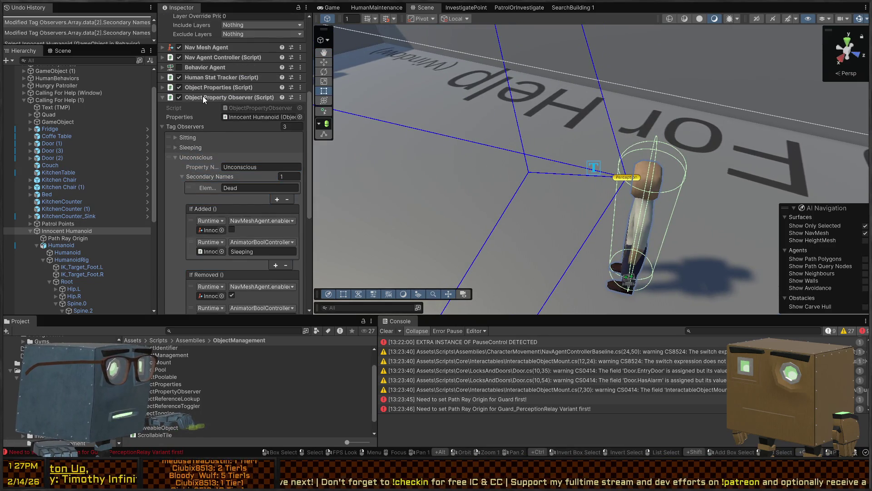
{"action": "left_click", "coordinate": [212, 98]}
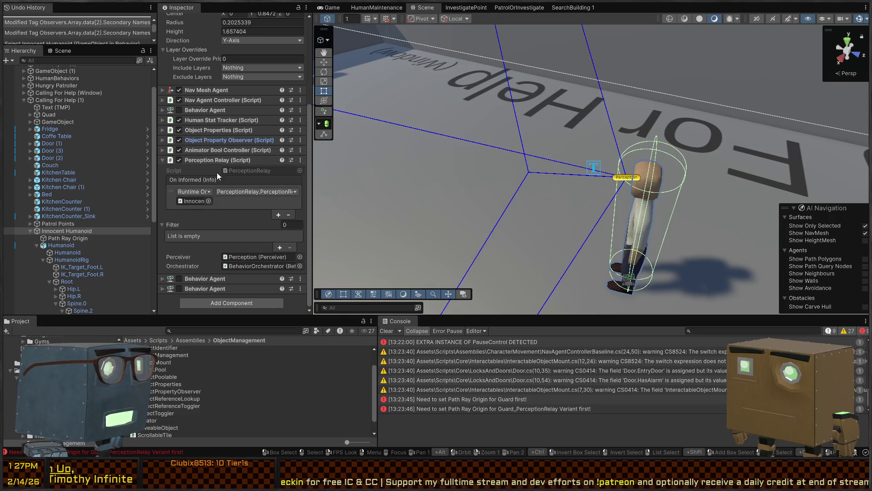
{"action": "scroll", "coordinate": [209, 190], "scroll_direction": "up", "scroll_amount": 5}
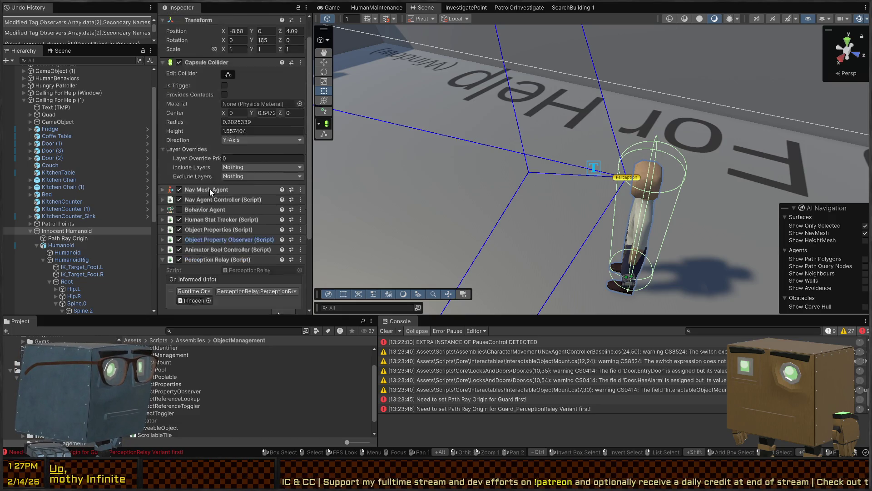
{"action": "scroll", "coordinate": [205, 166], "scroll_direction": "down", "scroll_amount": 5}
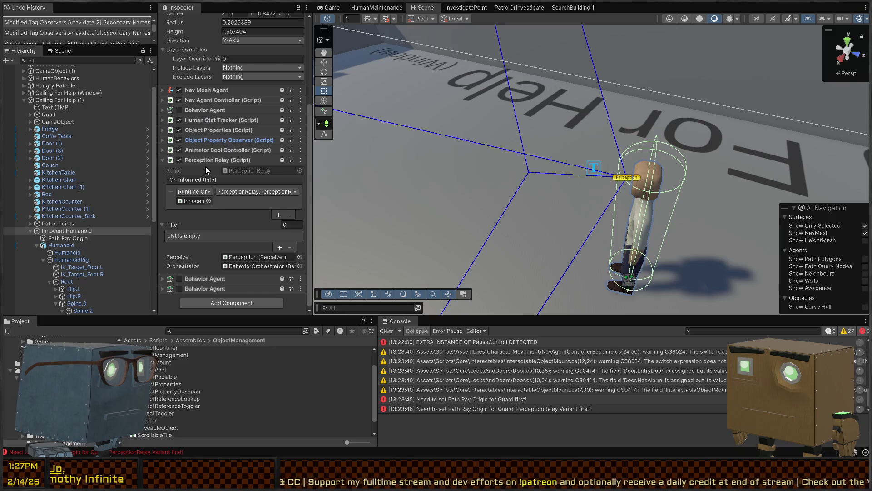
{"action": "left_click", "coordinate": [60, 245]}
{"action": "double_click", "coordinate": [68, 231]}
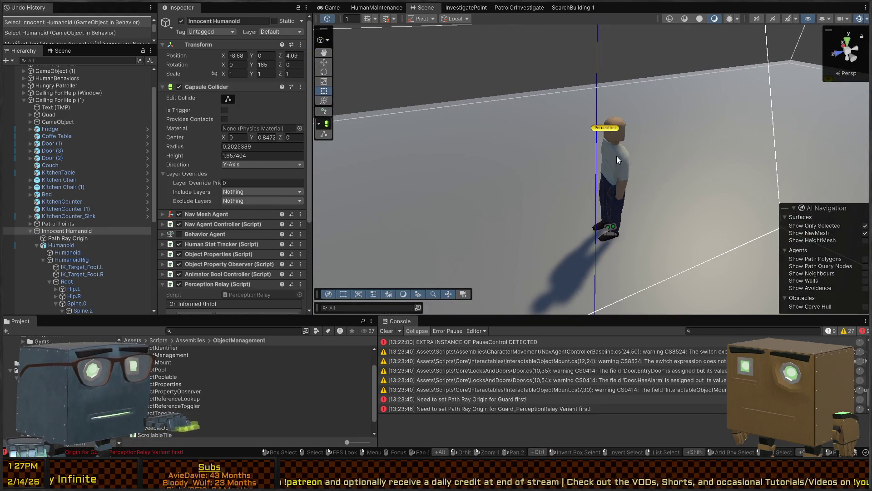
Inspect the Guard's Humanoid(Ragdoll) components and collapse its Object Properties.
{"action": "left_click", "coordinate": [611, 190]}
{"action": "scroll", "coordinate": [191, 254], "scroll_direction": "down", "scroll_amount": 1}
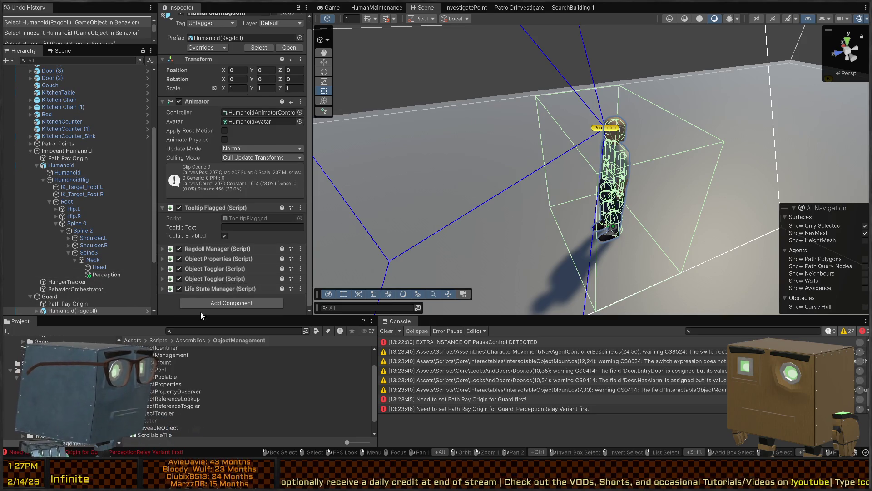
{"action": "left_click", "coordinate": [218, 258]}
{"action": "scroll", "coordinate": [198, 173], "scroll_direction": "down", "scroll_amount": 3}
{"action": "left_click", "coordinate": [198, 177]}
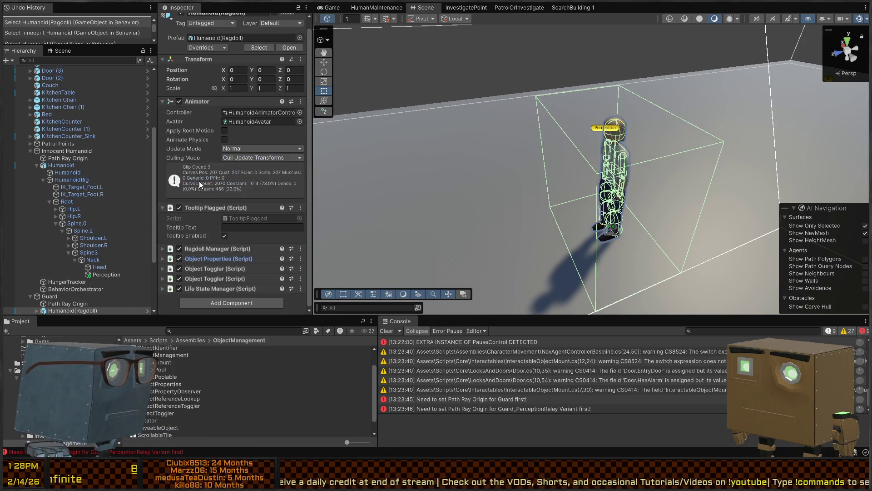
{"action": "scroll", "coordinate": [85, 272], "scroll_direction": "down", "scroll_amount": 4}
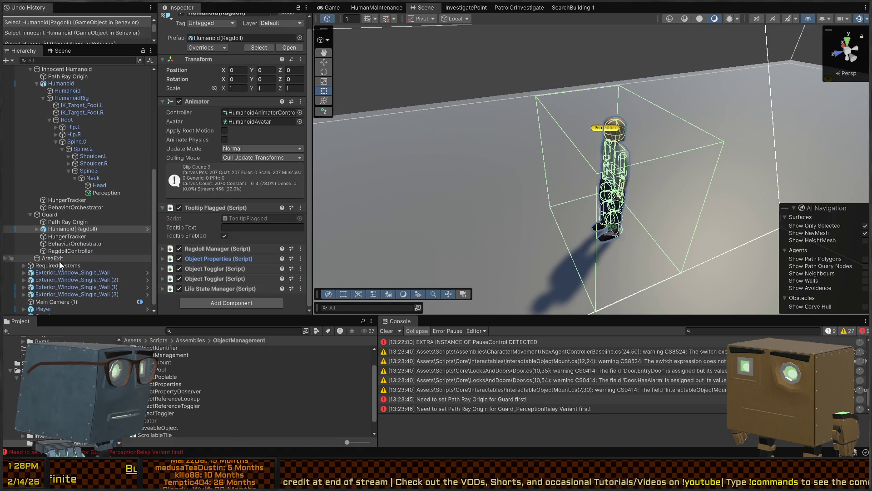
On the Guard, collapse Vector 3 Setter and Perception Relay and expand the Object Property Observer.
{"action": "left_click", "coordinate": [58, 216]}
{"action": "scroll", "coordinate": [232, 193], "scroll_direction": "down", "scroll_amount": 10}
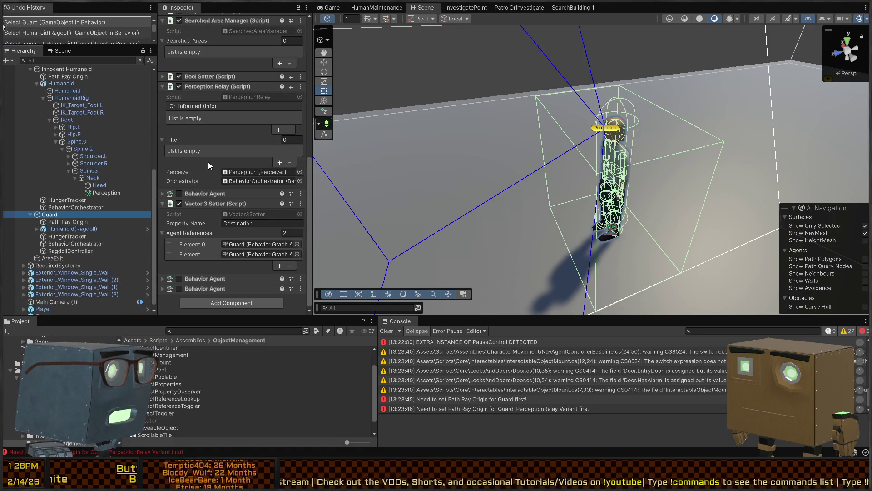
{"action": "scroll", "coordinate": [222, 104], "scroll_direction": "up", "scroll_amount": 4}
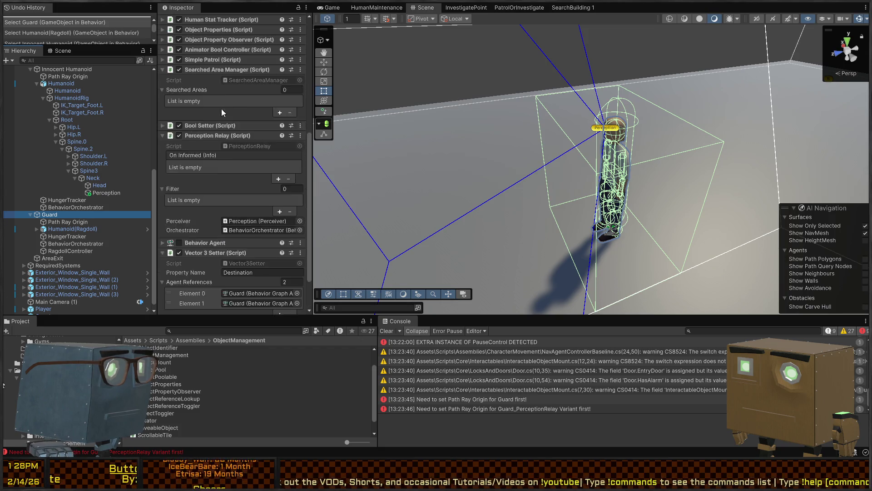
{"action": "scroll", "coordinate": [217, 152], "scroll_direction": "down", "scroll_amount": 5}
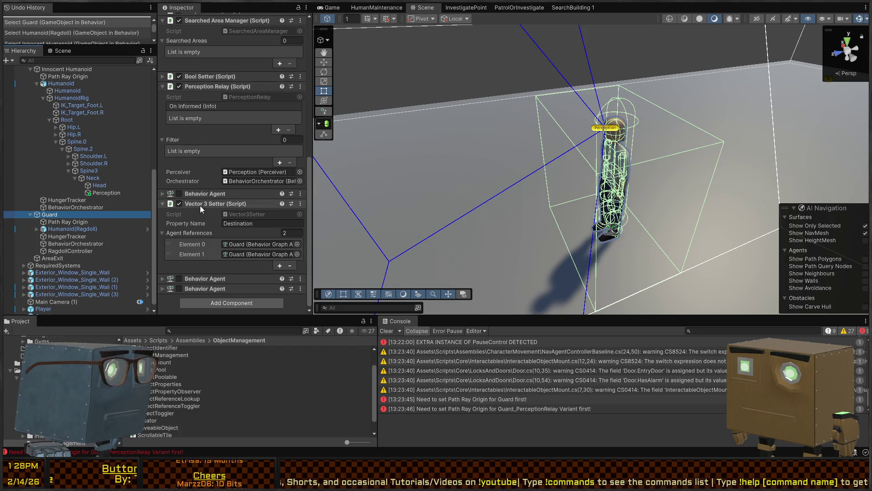
{"action": "left_click", "coordinate": [200, 206]}
{"action": "left_click", "coordinate": [197, 154]}
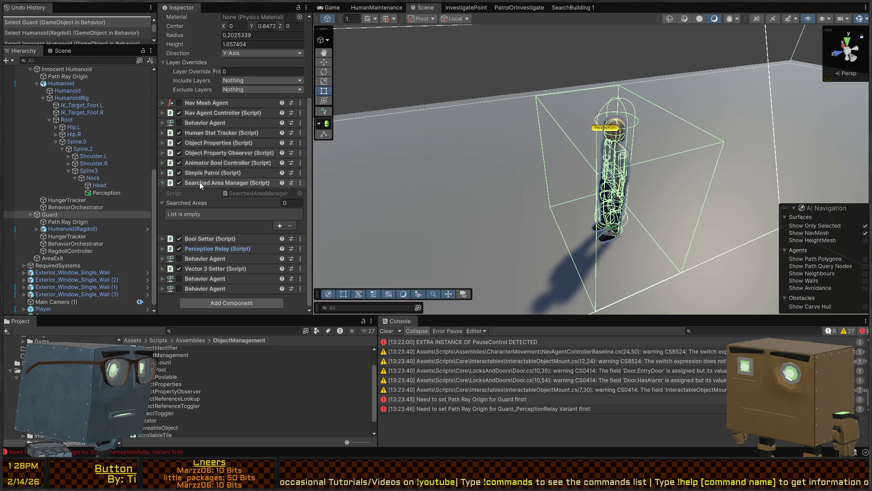
{"action": "left_click", "coordinate": [212, 151]}
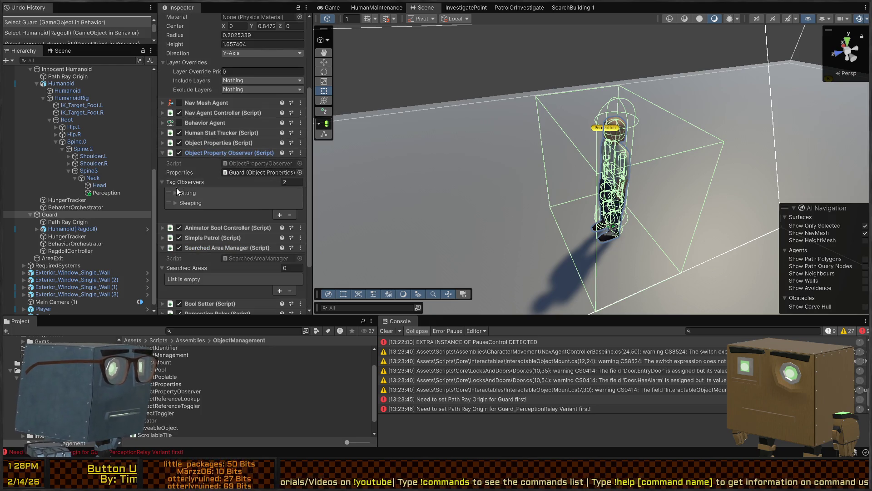
Add a third tag observer named 'Unconscious' with secondary name 'Dead'.
{"action": "left_click", "coordinate": [279, 214]}
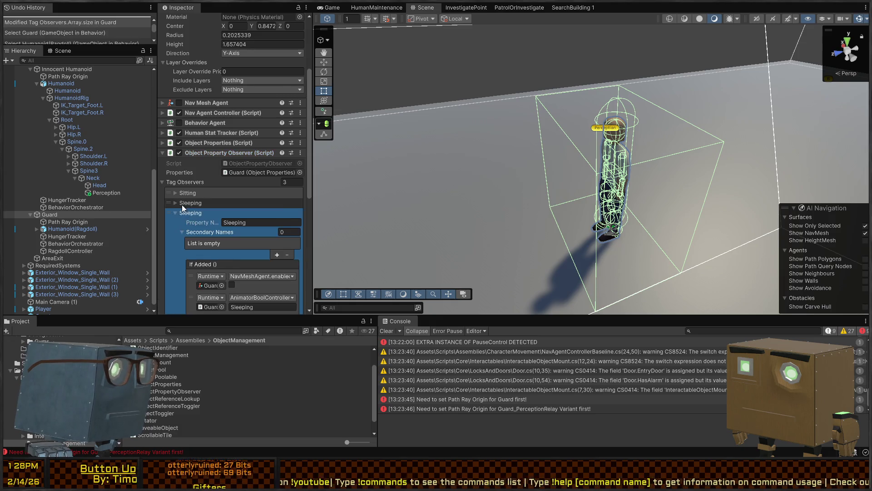
{"action": "scroll", "coordinate": [182, 205], "scroll_direction": "down", "scroll_amount": 1}
{"action": "left_click", "coordinate": [261, 198]}
{"action": "type", "text": "Unconscious"}
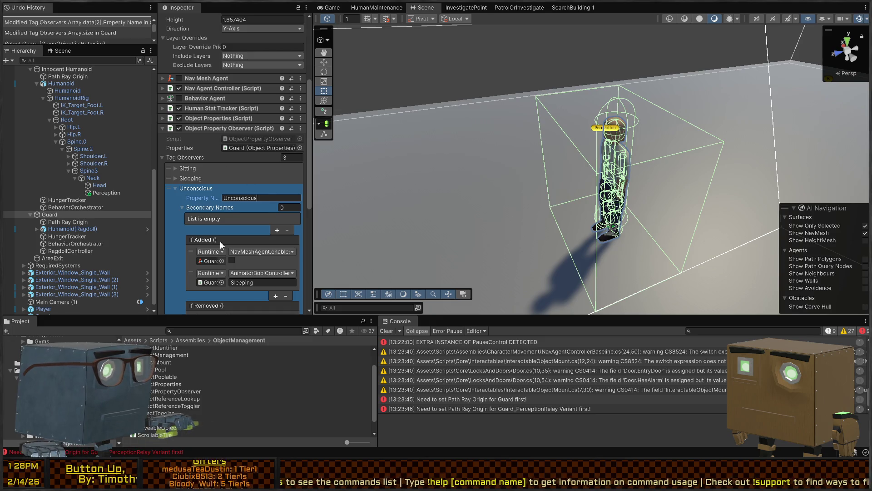
{"action": "left_click", "coordinate": [276, 229]}
{"action": "left_click", "coordinate": [255, 218]}
{"action": "type", "text": "Dead"}
Assign the Guard as If Added listener target and paste the setup into If Removed.
{"action": "scroll", "coordinate": [233, 234], "scroll_direction": "down", "scroll_amount": 3}
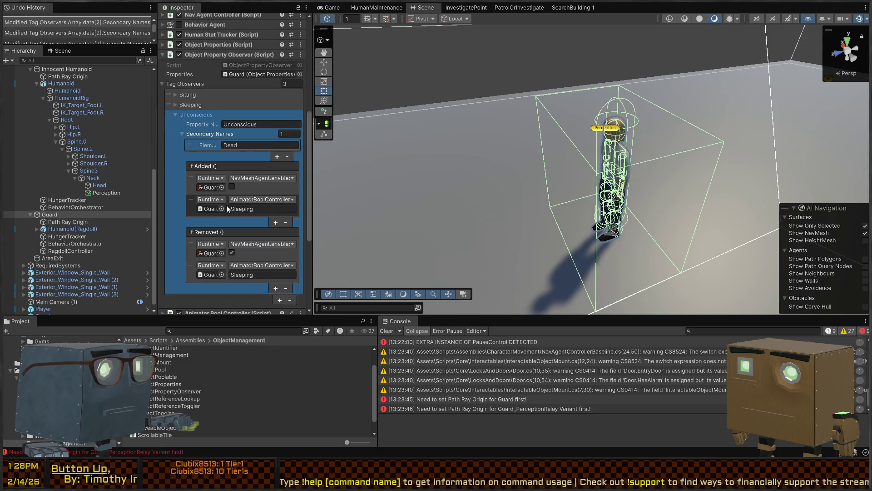
{"action": "left_click_drag", "start_coordinate": [45, 218], "coordinate": [210, 211]}
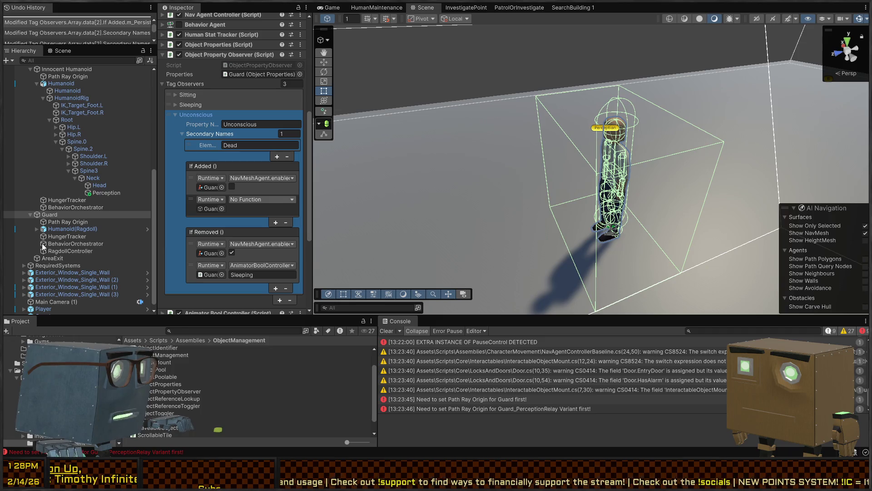
{"action": "left_click", "coordinate": [48, 215]}
{"action": "mouse_move", "coordinate": [73, 250]}
{"action": "left_mouse_down"}
{"action": "mouse_move", "coordinate": [245, 198]}
{"action": "mouse_move", "coordinate": [210, 209]}
{"action": "left_mouse_up"}
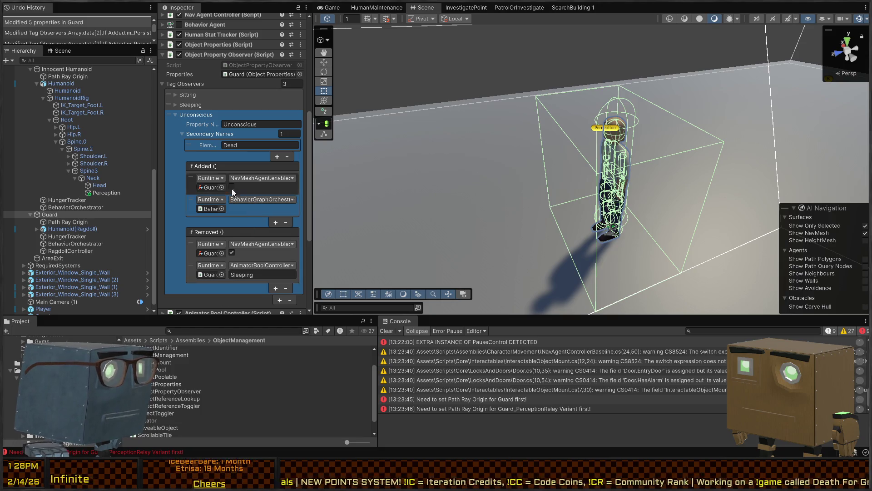
{"action": "key", "text": "ctrl+v"}
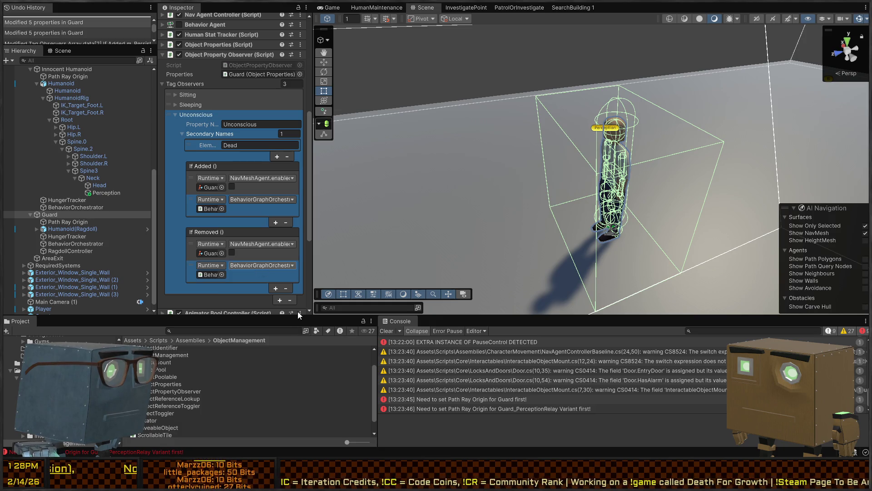
{"action": "key", "text": "ctrl+v"}
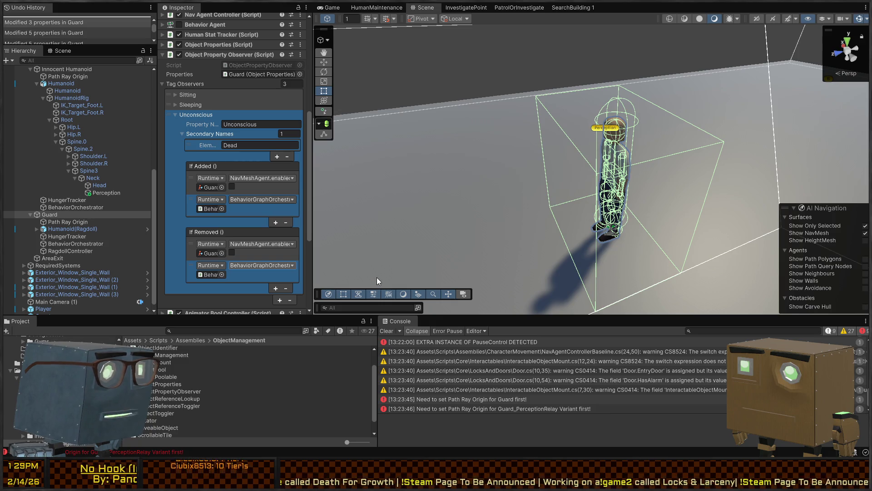
Play-test the scene, pick up the crowbar, and view the Guard in the Scene view.
{"action": "key", "text": "ctrl+p"}
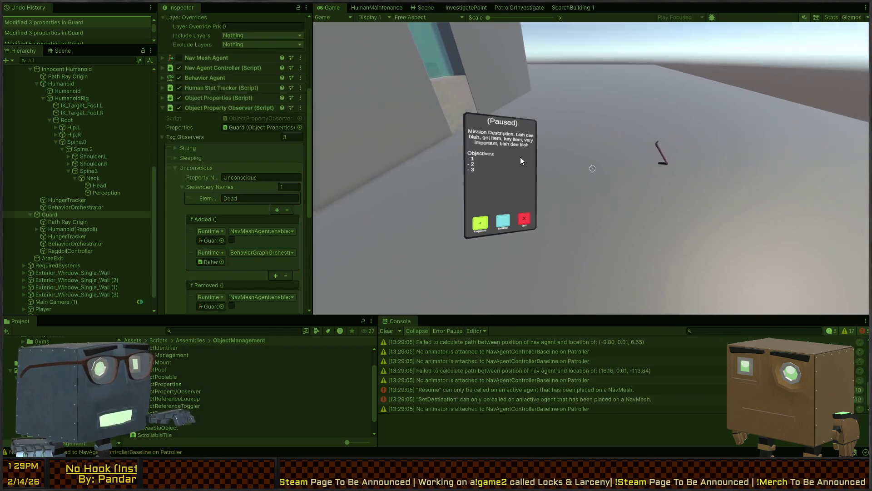
{"action": "key", "text": "Escape"}
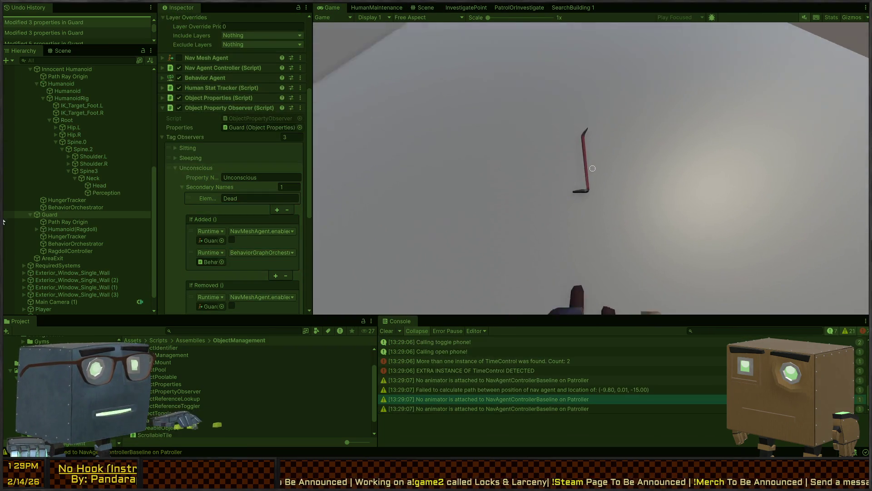
{"action": "key", "text": "e"}
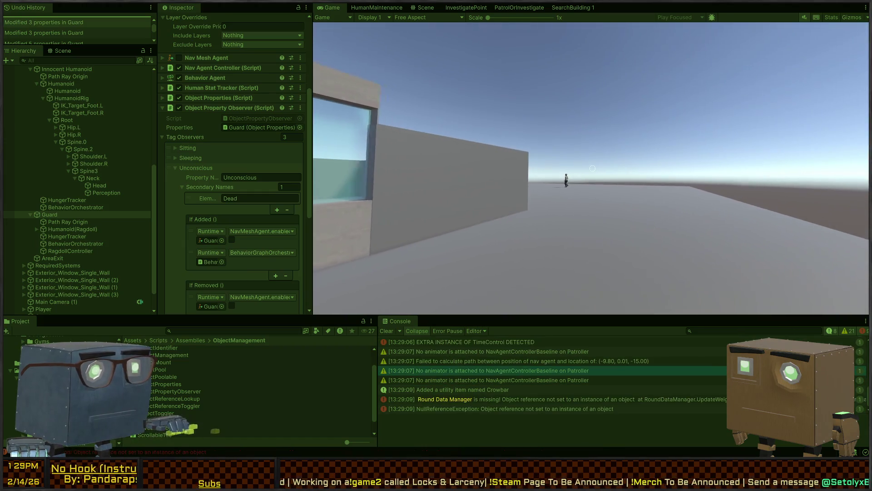
{"action": "key", "text": "ctrl+1"}
{"action": "key", "text": "f"}
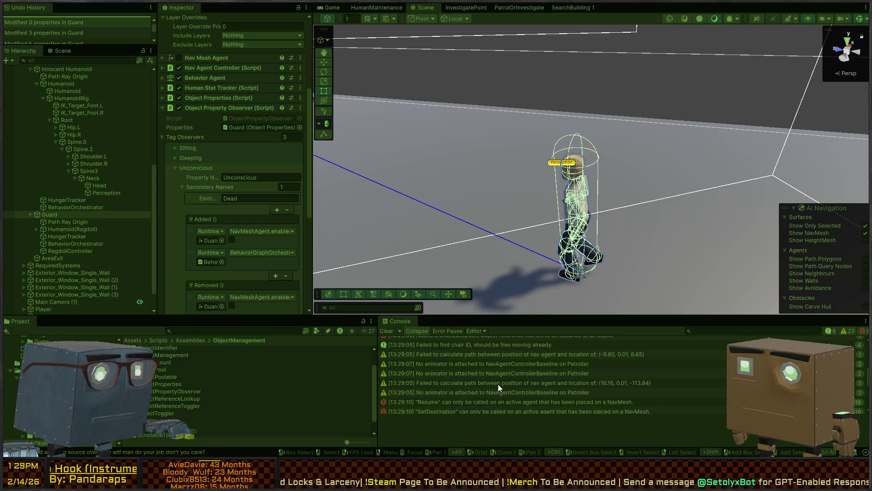
{"action": "scroll", "coordinate": [492, 380], "scroll_direction": "up", "scroll_amount": 10}
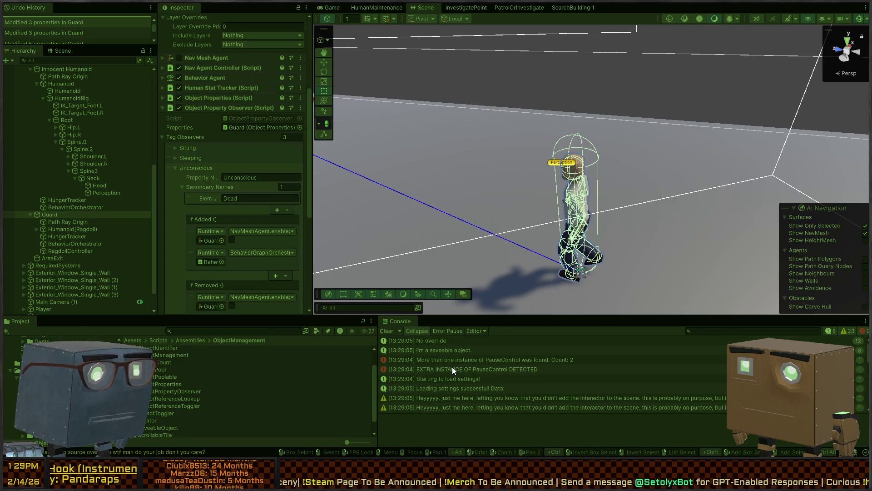
Inspect the extra PauseControl instance errors in the Console and stop play mode.
{"action": "left_click", "coordinate": [481, 361]}
{"action": "left_click", "coordinate": [464, 369]}
{"action": "key", "text": "ctrl+p"}
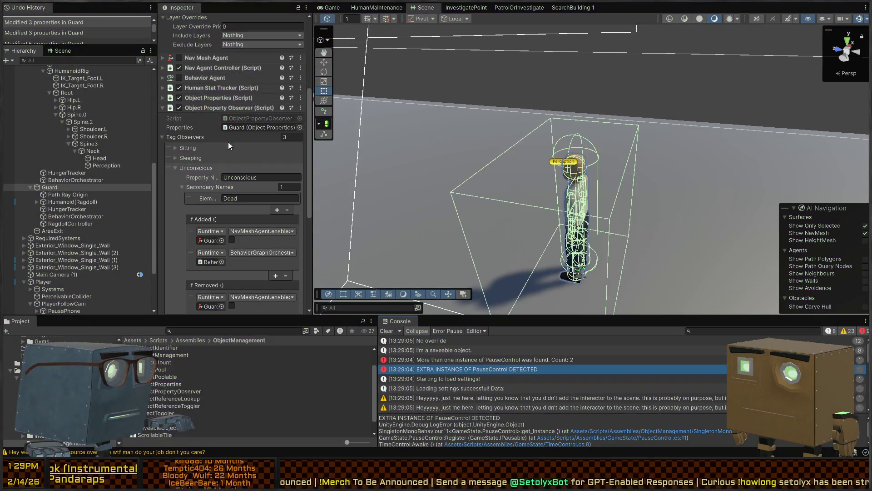
Search the Hierarchy for t:PauseControl and select RequiredSystems.
{"action": "left_click", "coordinate": [85, 61]}
{"action": "type", "text": "t:P"}
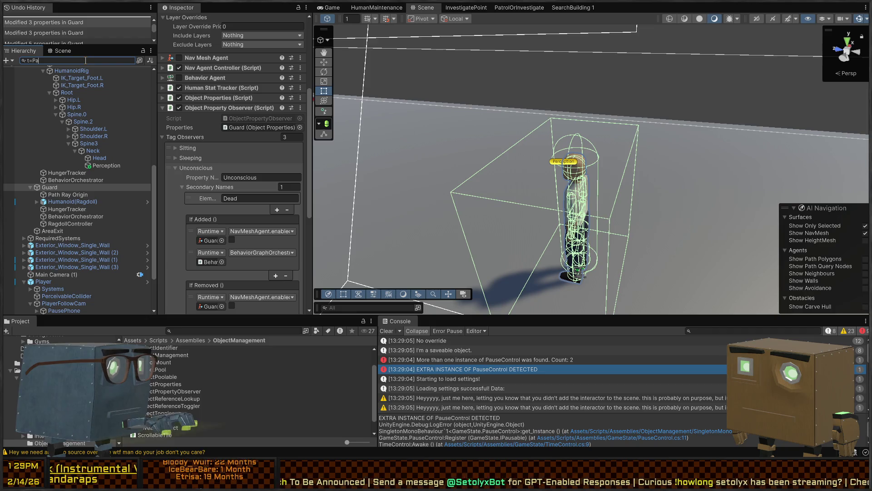
{"action": "type", "text": "auseControl"}
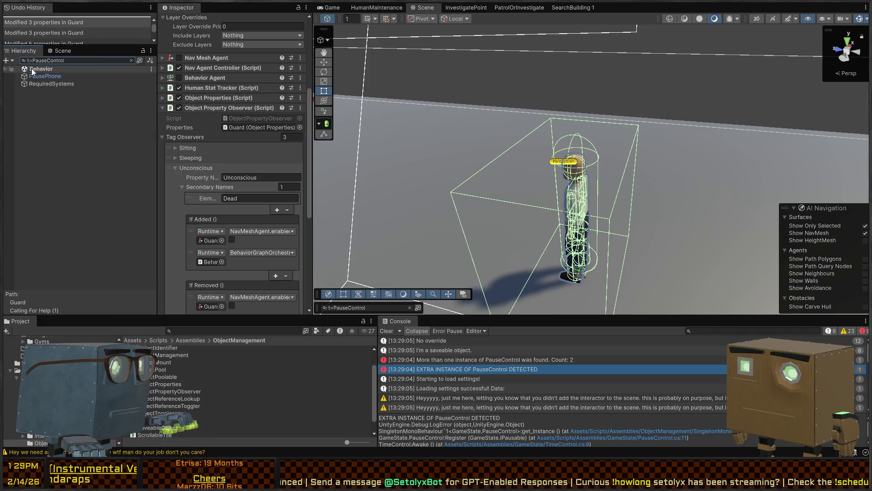
{"action": "left_click", "coordinate": [48, 78]}
{"action": "left_click", "coordinate": [48, 83]}
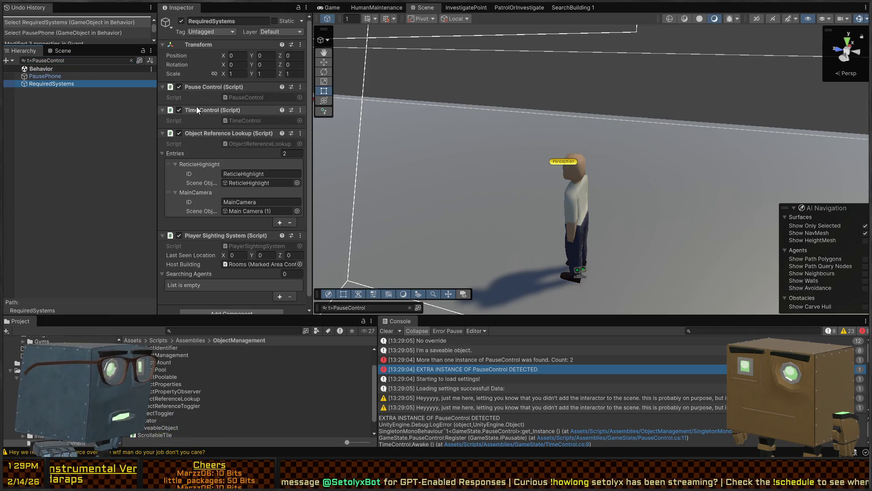
Remove Pause Control and Time Control from RequiredSystems, save the scene, and play-test again.
{"action": "right_click", "coordinate": [209, 87]}
{"action": "left_click", "coordinate": [236, 110]}
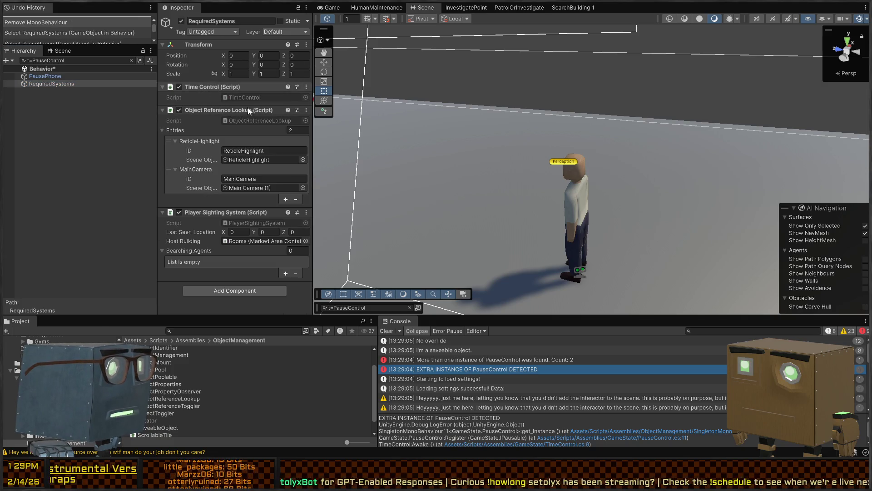
{"action": "right_click", "coordinate": [188, 86]}
{"action": "left_click", "coordinate": [187, 111]}
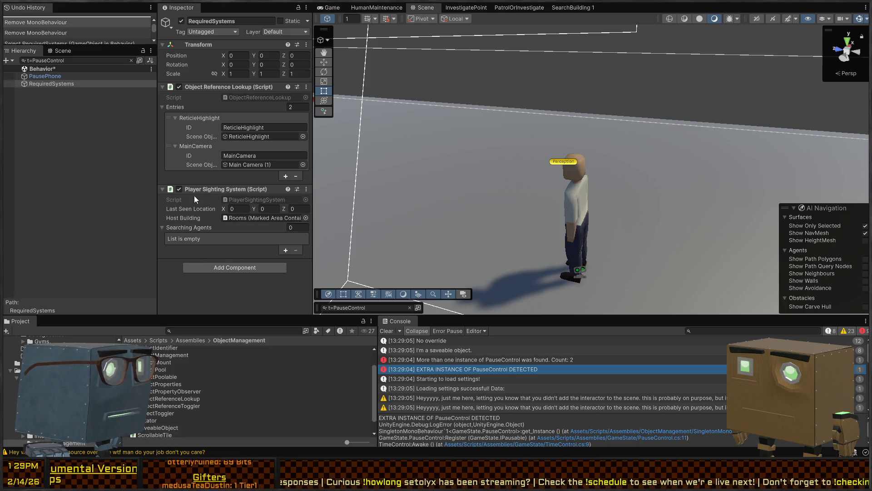
{"action": "key", "text": "ctrl+s"}
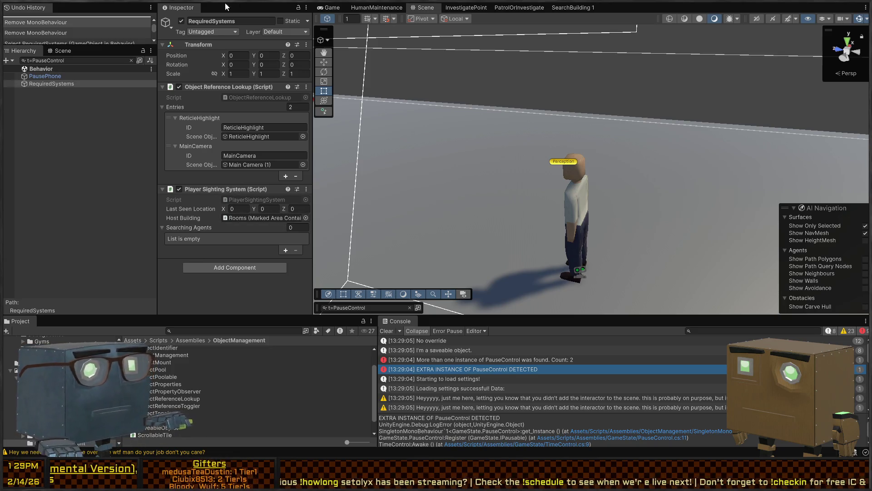
{"action": "key", "text": "ctrl+p"}
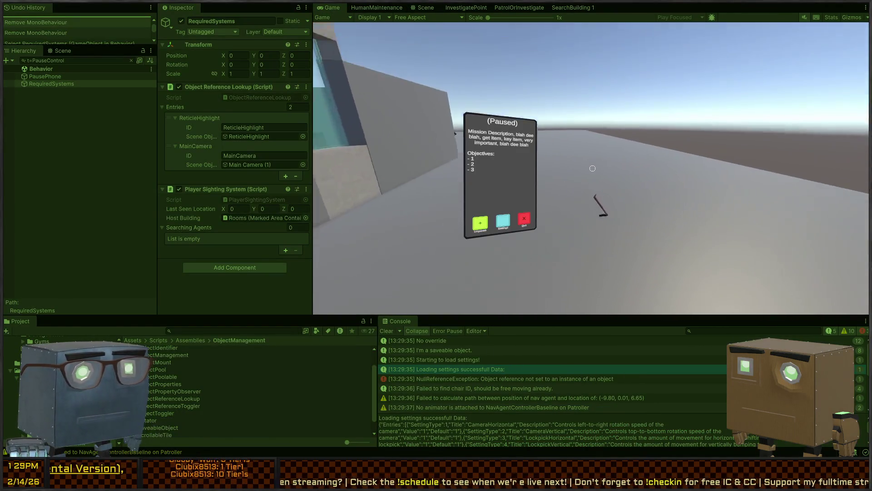
Trace the NullReferenceException to line 91 of RagdollManager.cs, the ActiveWhenRagdolled SetInactive call.
{"action": "key", "text": "ctrl+1"}
{"action": "left_click", "coordinate": [574, 379]}
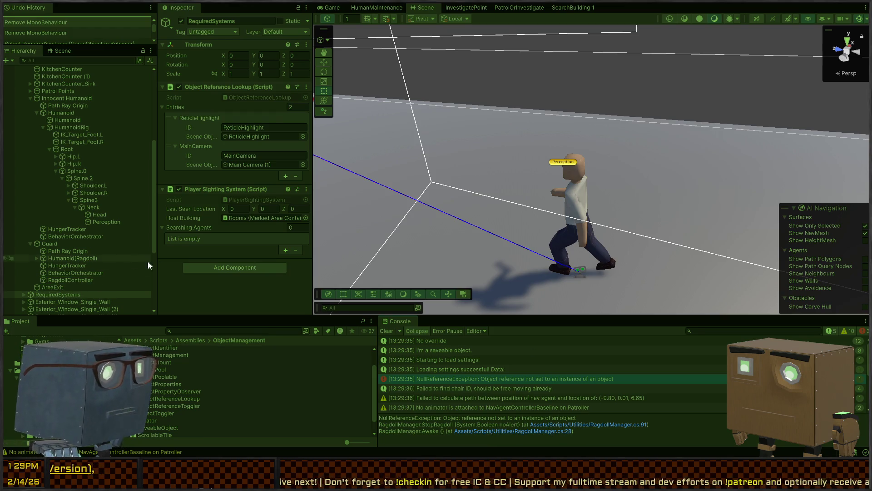
{"action": "left_click", "coordinate": [590, 425]}
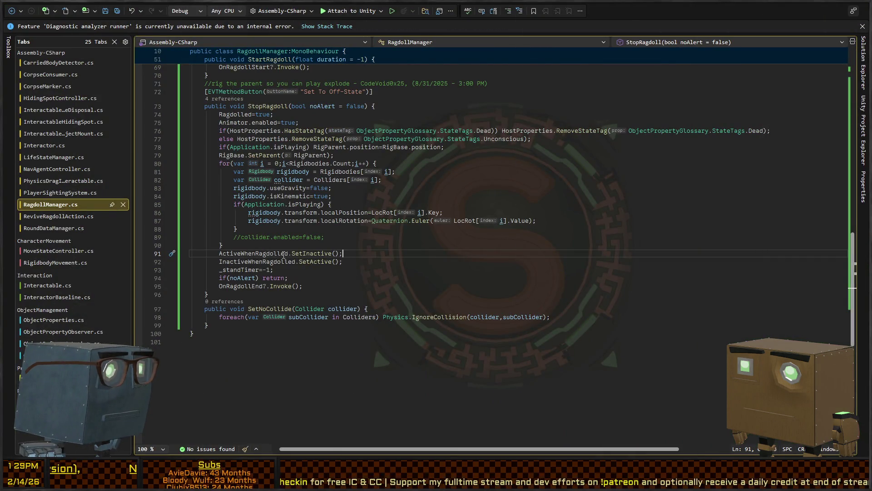
{"action": "double_click", "coordinate": [312, 253]}
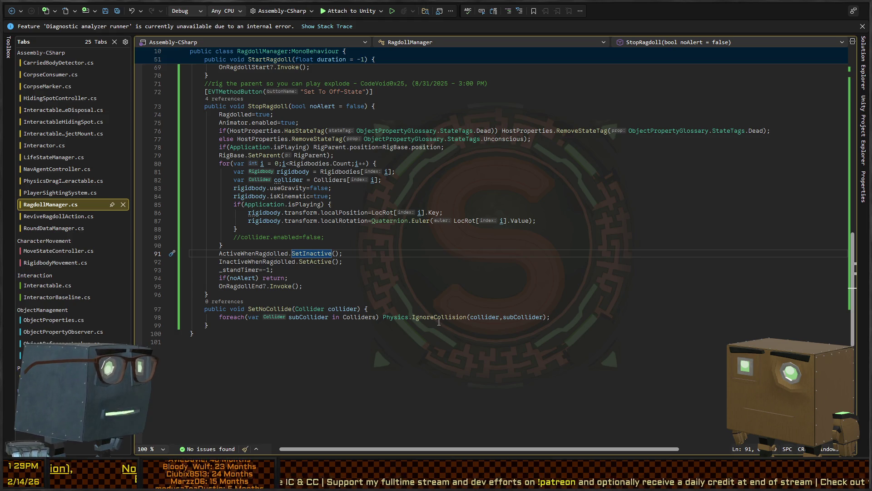
{"action": "double_click", "coordinate": [254, 253]}
{"action": "key", "text": "alt+Tab"}
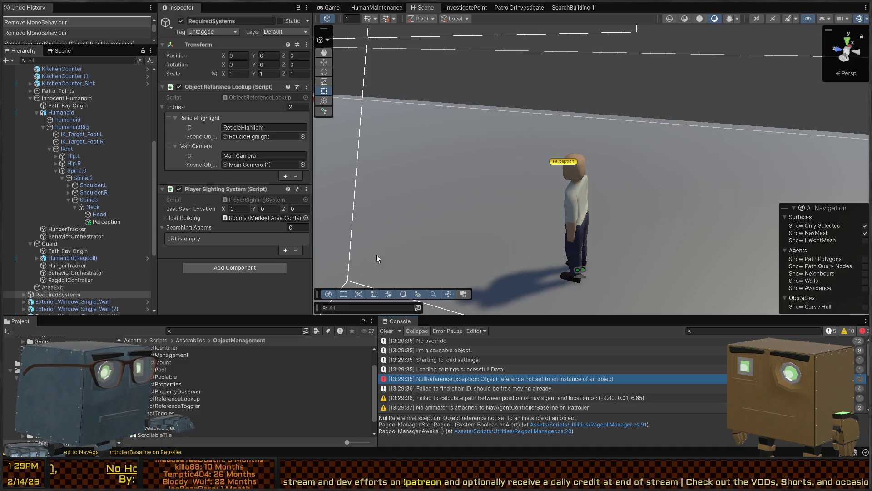
Compare the Ragdoll Manager setups on RagdollController, Guard and Humanoid(Ragdoll).
{"action": "left_click", "coordinate": [70, 280]}
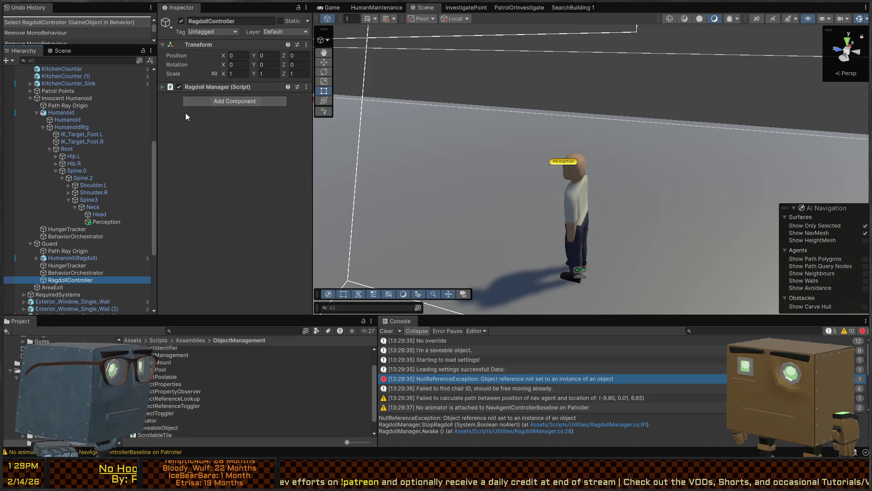
{"action": "left_click", "coordinate": [200, 86]}
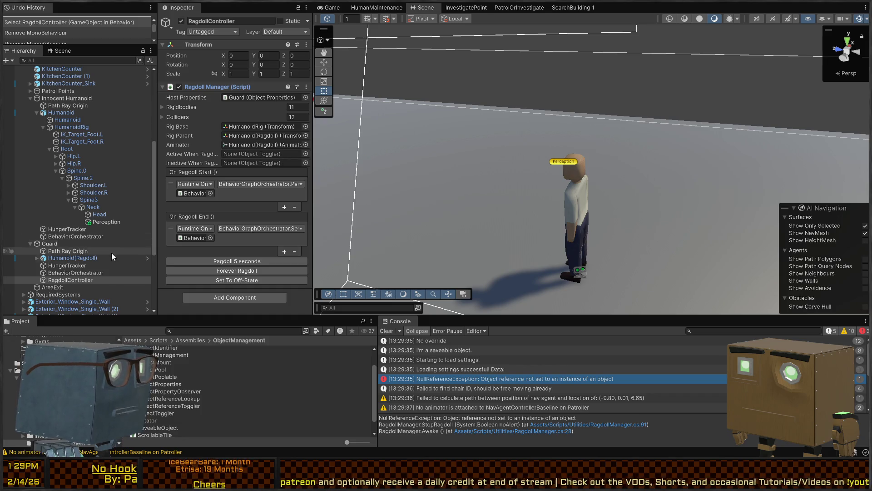
{"action": "left_click", "coordinate": [50, 244]}
{"action": "scroll", "coordinate": [231, 197], "scroll_direction": "down", "scroll_amount": 8}
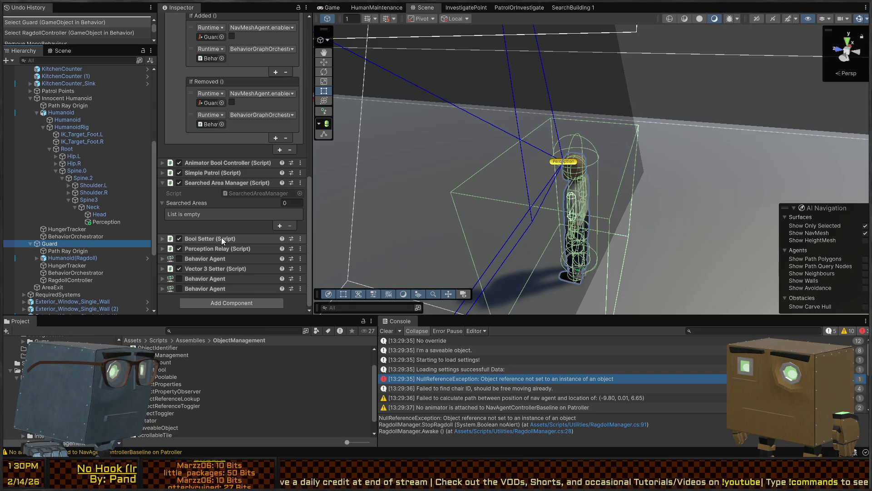
{"action": "left_click", "coordinate": [66, 258]}
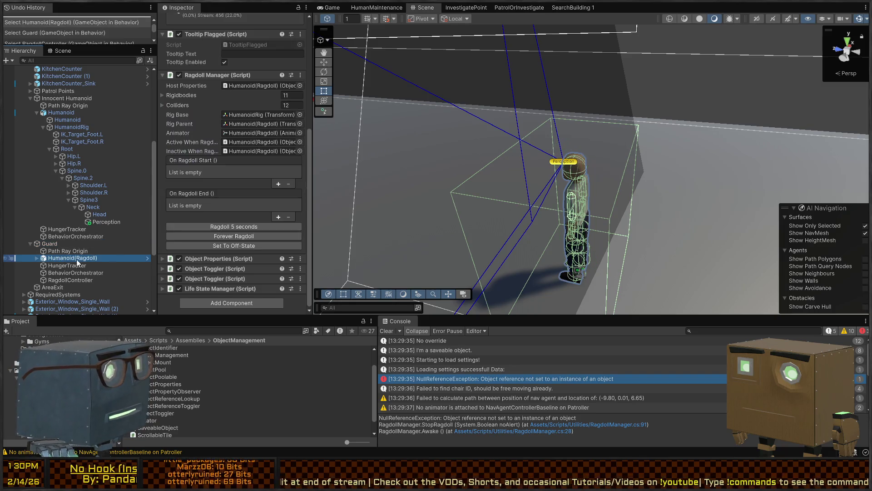
{"action": "left_click", "coordinate": [75, 281]}
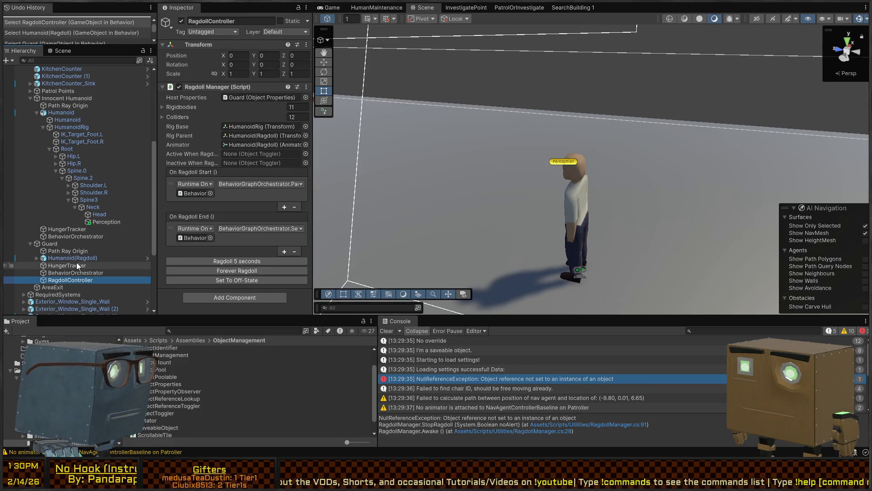
{"action": "left_click", "coordinate": [68, 287]}
{"action": "left_click", "coordinate": [72, 280]}
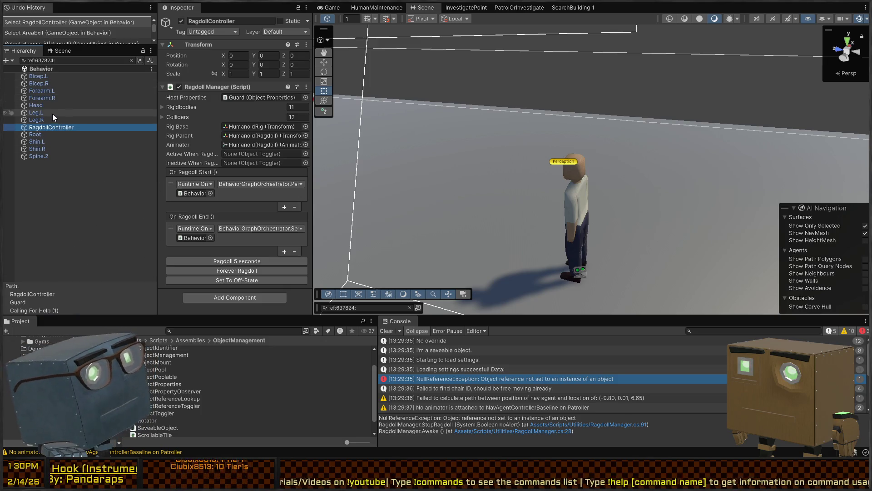
Clear the search, delete the Guard's duplicate RagdollController, and select Humanoid(Ragdoll).
{"action": "left_click", "coordinate": [132, 60]}
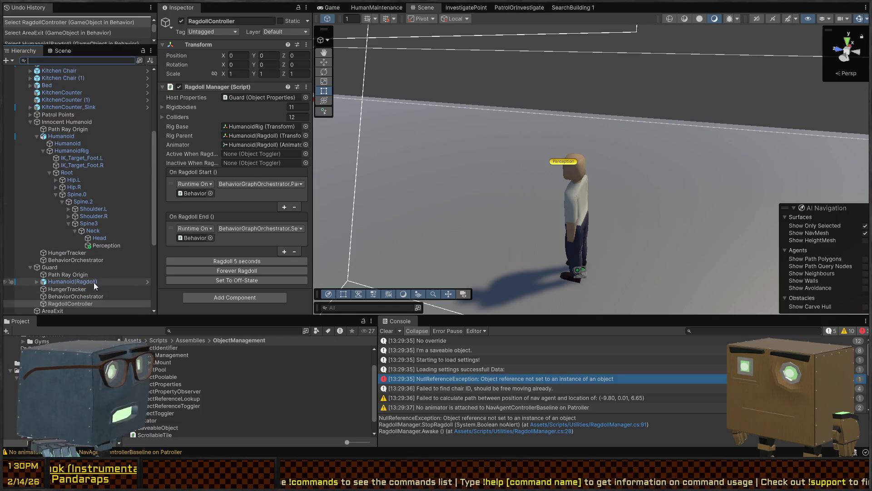
{"action": "left_click", "coordinate": [67, 296]}
{"action": "left_click", "coordinate": [65, 304]}
{"action": "key", "text": "Delete"}
{"action": "left_click", "coordinate": [69, 276]}
{"action": "left_click", "coordinate": [69, 281]}
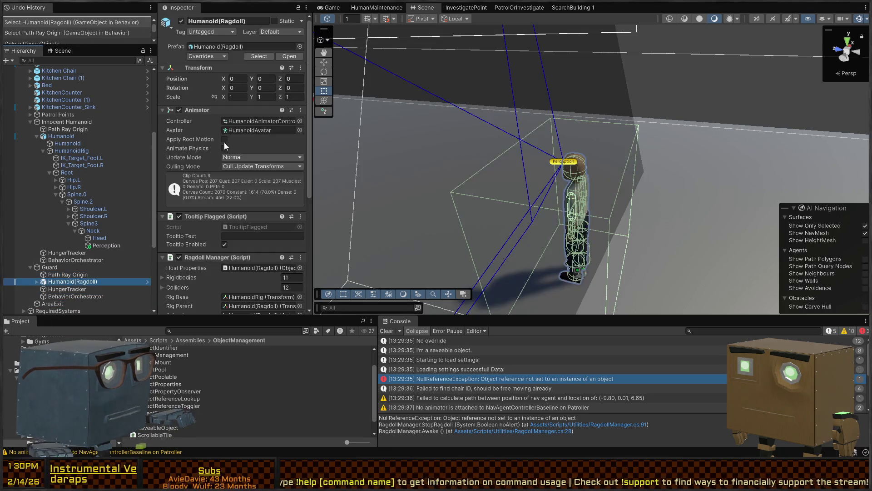
{"action": "left_click", "coordinate": [213, 96]}
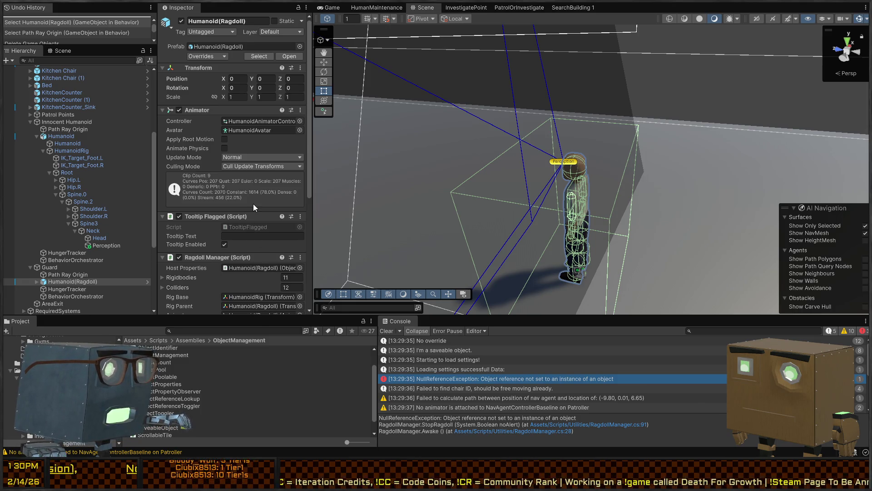
Revert the overridden component on Humanoid(Ragdoll) to its prefab values.
{"action": "right_click", "coordinate": [260, 165]}
{"action": "left_click", "coordinate": [217, 160]}
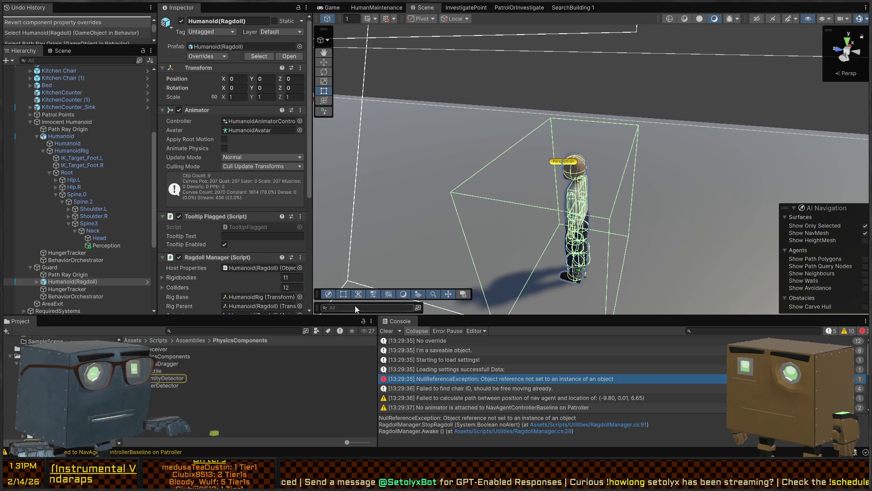
Briefly run and stop play mode, then fly the Scene camera and frame Humanoid(Ragdoll).
{"action": "key", "text": "ctrl+p"}
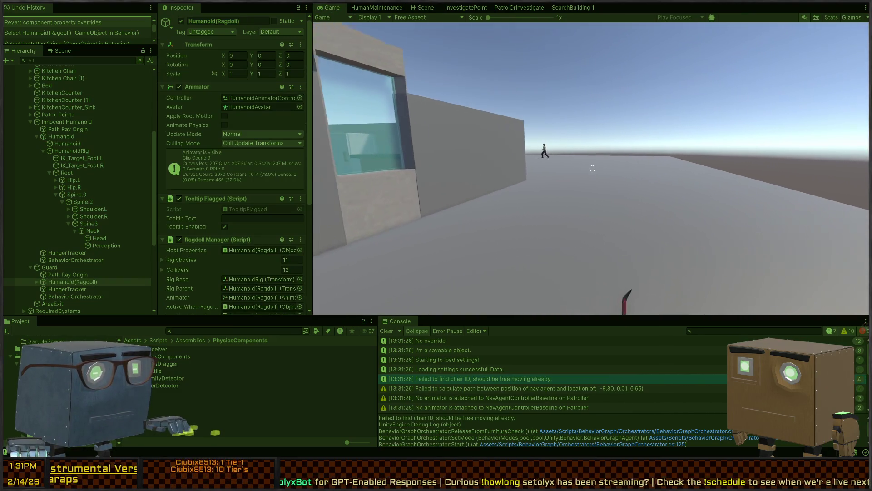
{"action": "key", "text": "ctrl+p"}
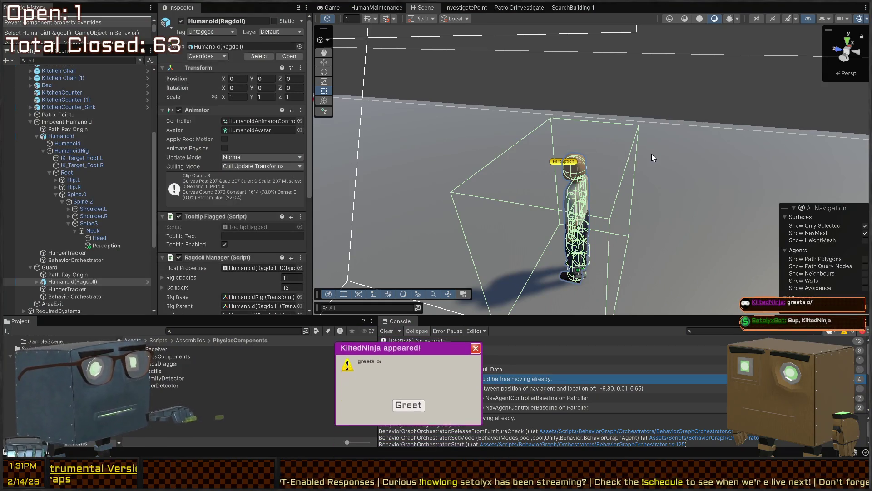
{"action": "mouse_move", "coordinate": [652, 154]}
{"action": "left_mouse_down"}
{"action": "mouse_move", "coordinate": [575, 143]}
{"action": "mouse_move", "coordinate": [554, 150]}
{"action": "left_mouse_up"}
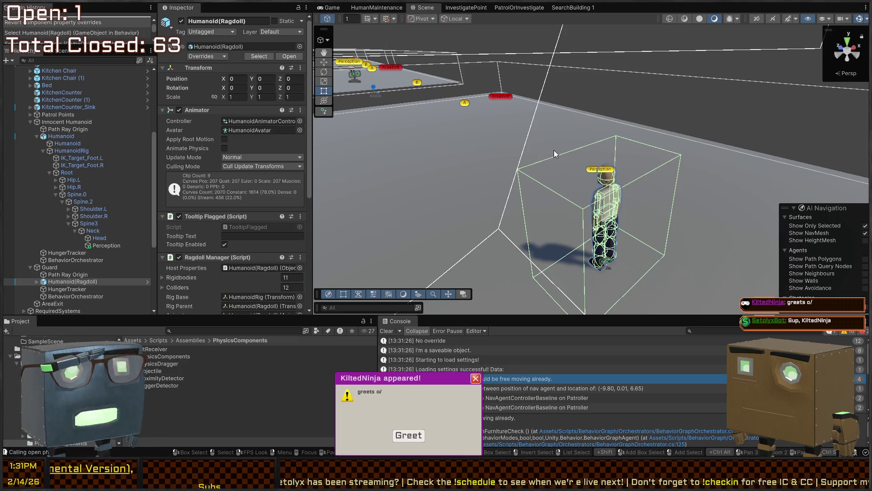
{"action": "right_click", "coordinate": [591, 173]}
{"action": "mouse_move", "coordinate": [591, 173]}
{"action": "left_mouse_down"}
{"action": "mouse_move", "coordinate": [155, 155]}
{"action": "mouse_move", "coordinate": [212, 158]}
{"action": "mouse_move", "coordinate": [256, 208]}
{"action": "mouse_move", "coordinate": [618, 170]}
{"action": "left_mouse_up"}
{"action": "key", "text": "f"}
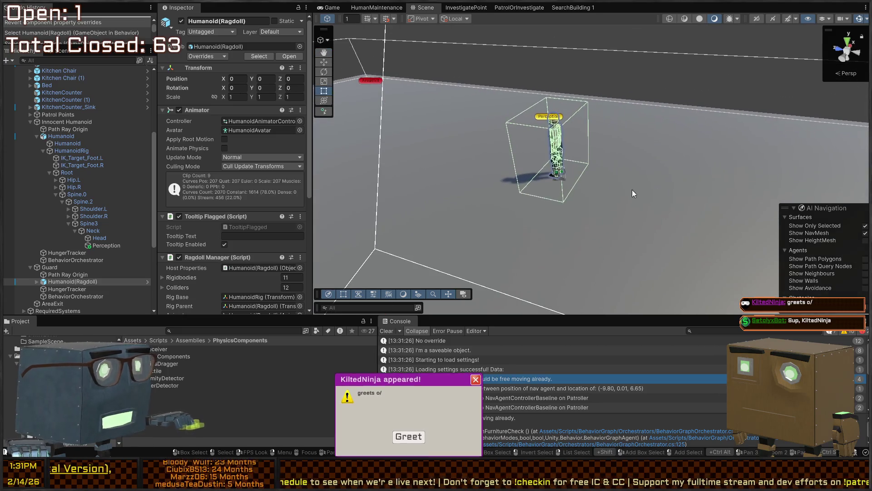
Select the Guard and start a new play test.
{"action": "left_click", "coordinate": [67, 265]}
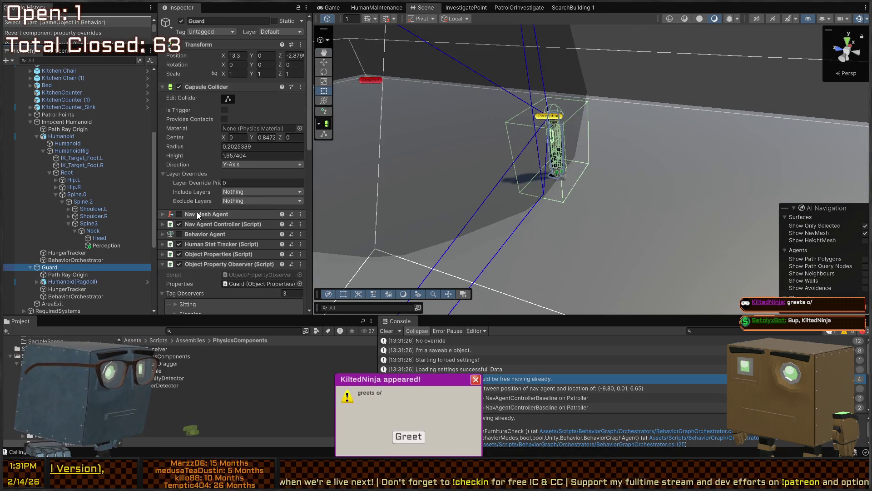
{"action": "left_click", "coordinate": [180, 214]}
{"action": "key", "text": "ctrl+p"}
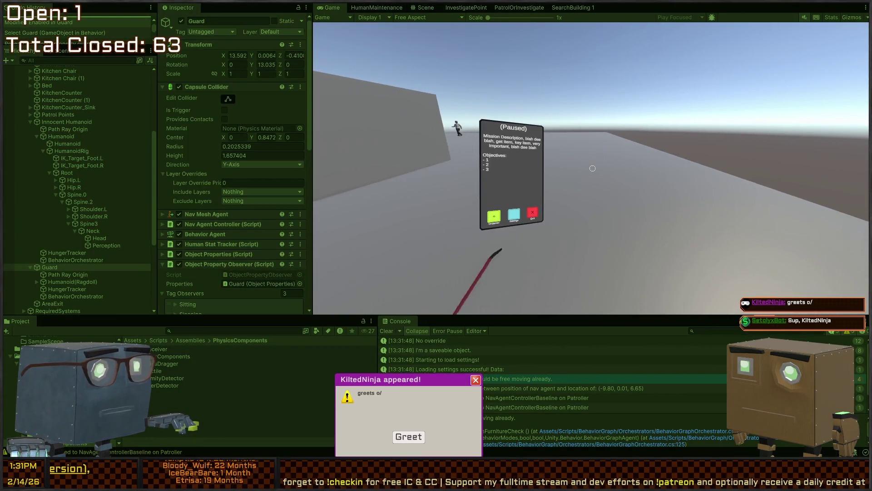
Dismiss the mission panel, pick up the crowbar, and test-swing it, checking the scene view.
{"action": "key", "text": "Escape"}
{"action": "left_click", "coordinate": [593, 168]}
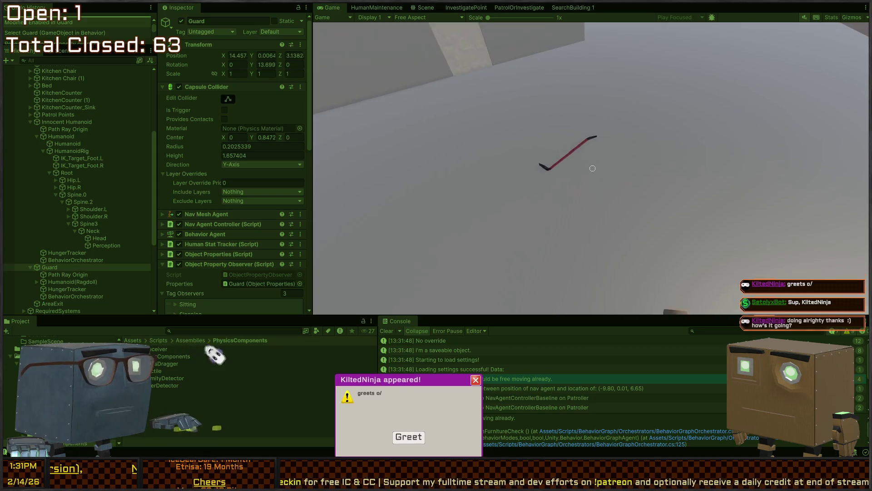
{"action": "key", "text": "f"}
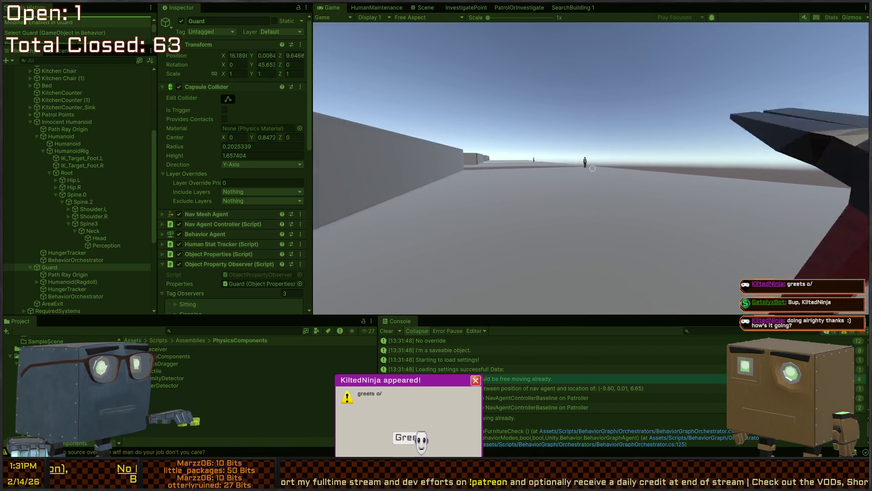
{"action": "left_click", "coordinate": [593, 168]}
{"action": "key", "text": "ctrl+1"}
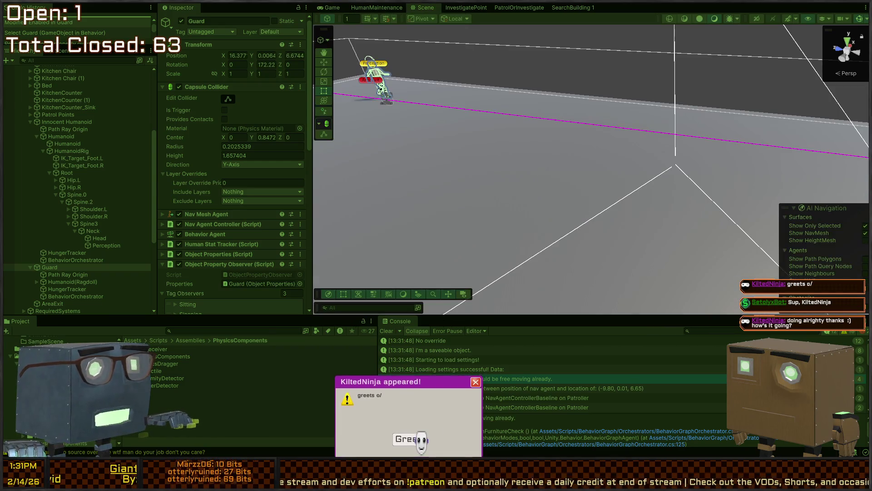
{"action": "key", "text": "ctrl+2"}
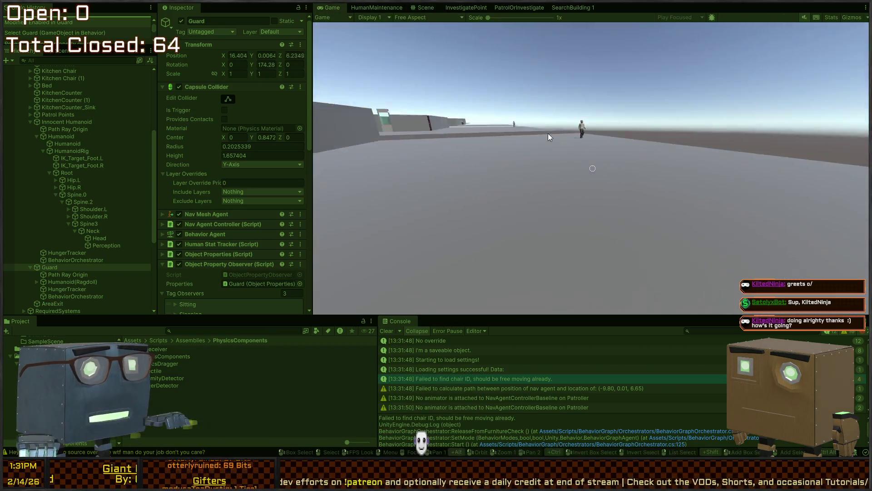
Approach the walking character and strike it with the crowbar until it collapses into a ragdoll.
{"action": "key", "text": "w"}
{"action": "left_click", "coordinate": [593, 168]}
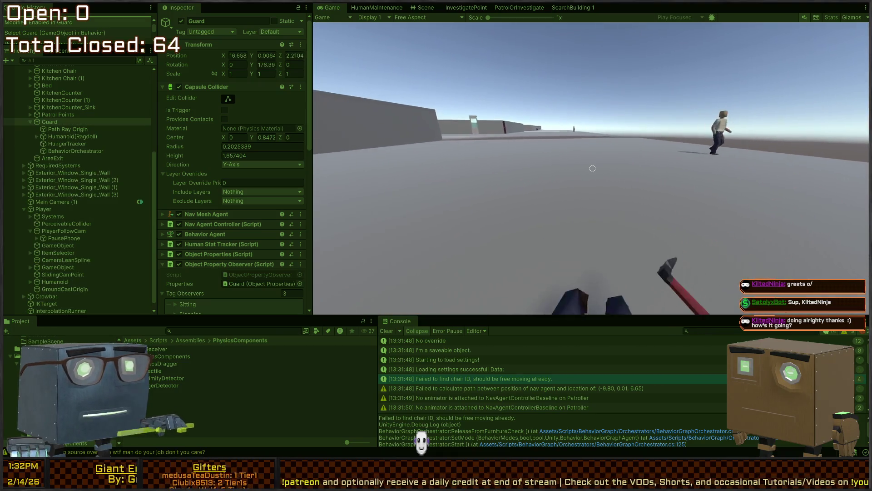
{"action": "left_click", "coordinate": [592, 168]}
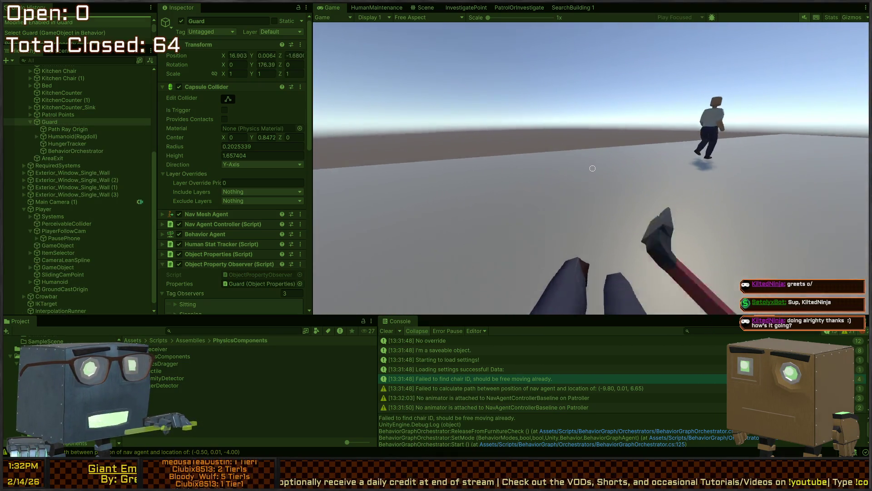
{"action": "left_click", "coordinate": [593, 168]}
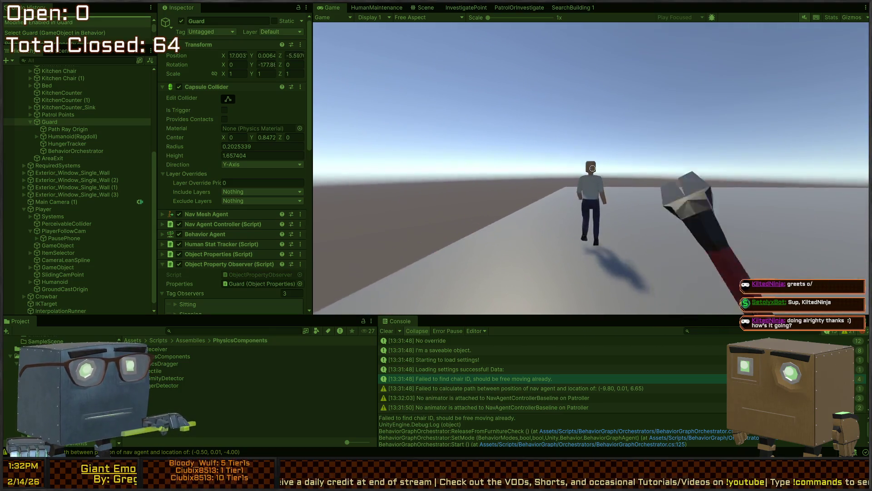
{"action": "left_click", "coordinate": [593, 168]}
{"action": "key", "text": "w"}
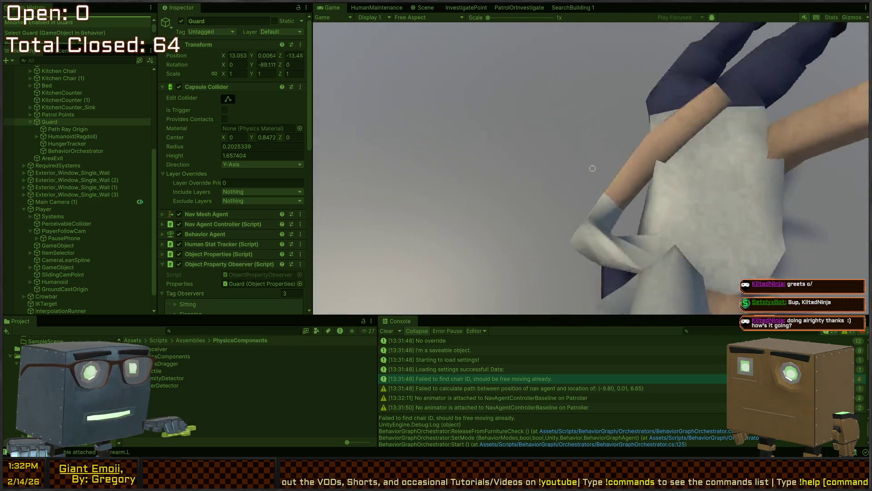
{"action": "left_click", "coordinate": [592, 168]}
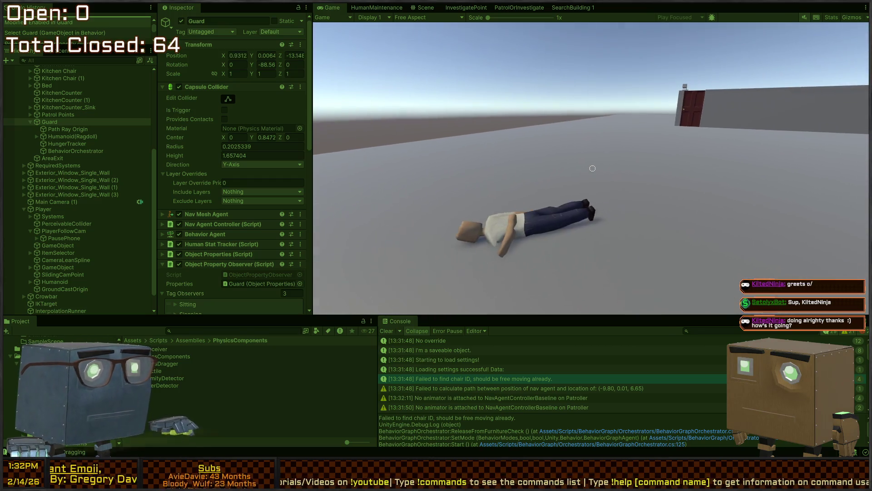
Open the red door, then walk over to the windowed house wall.
{"action": "key", "text": "w"}
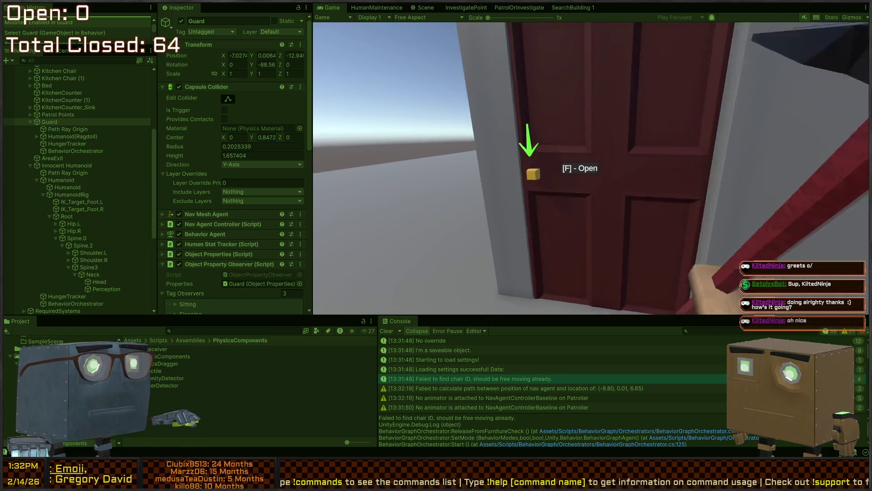
{"action": "key", "text": "f"}
{"action": "key", "text": "w"}
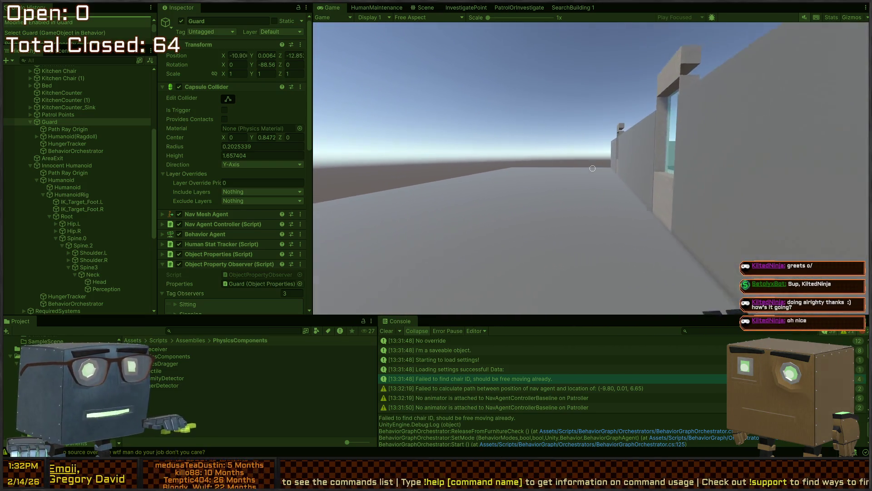
{"action": "key", "text": "w"}
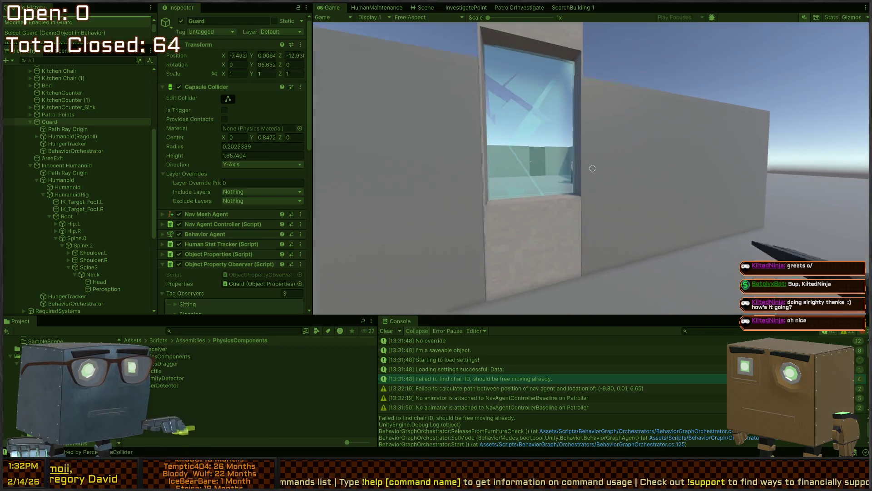